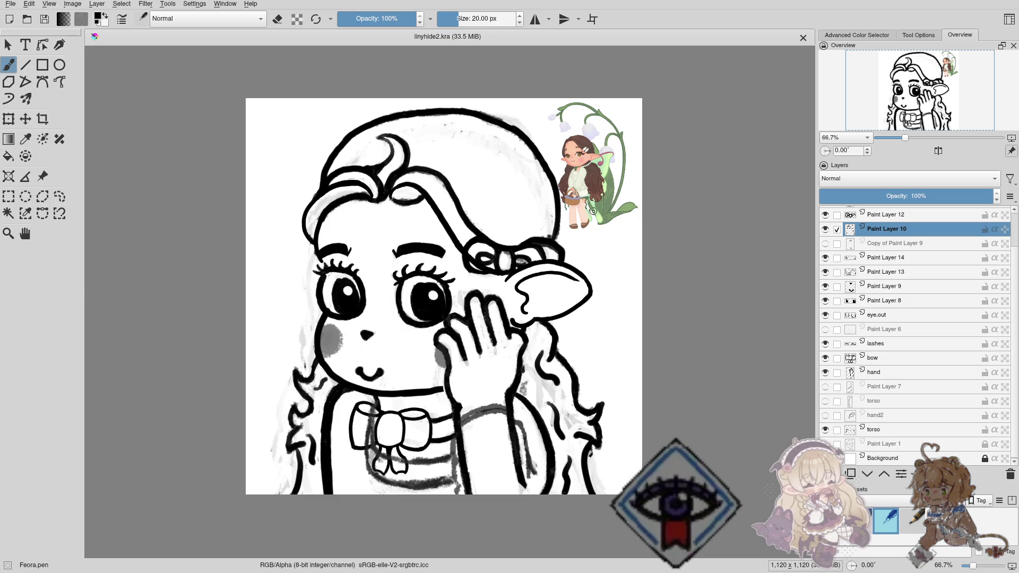
Switch the brush to eraser mode and set its size to 20 px.
{"action": "key", "text": "e"}
{"action": "key", "text": "e"}
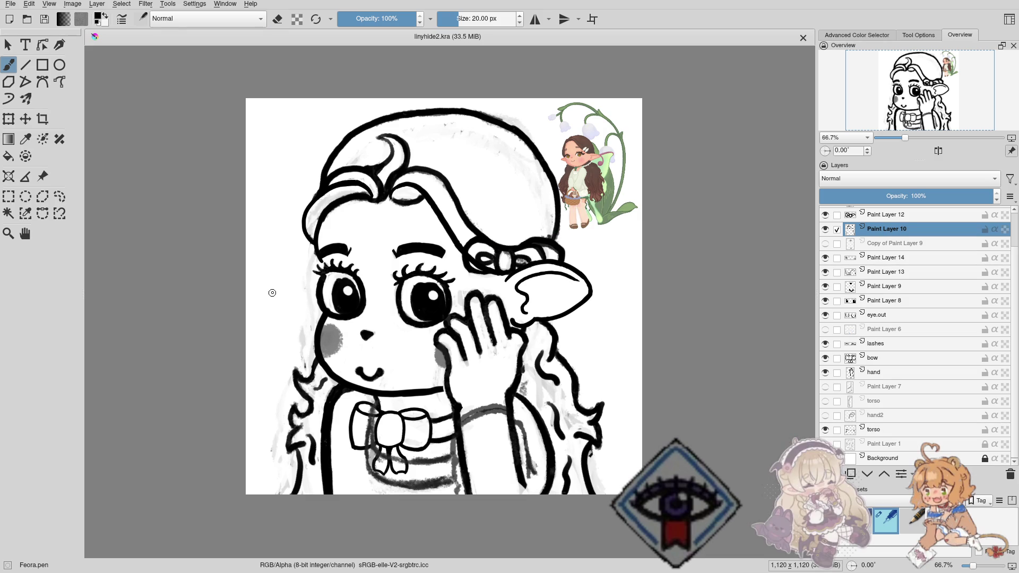
{"action": "left_click_drag", "start_coordinate": [272, 293], "coordinate": [452, 53]}
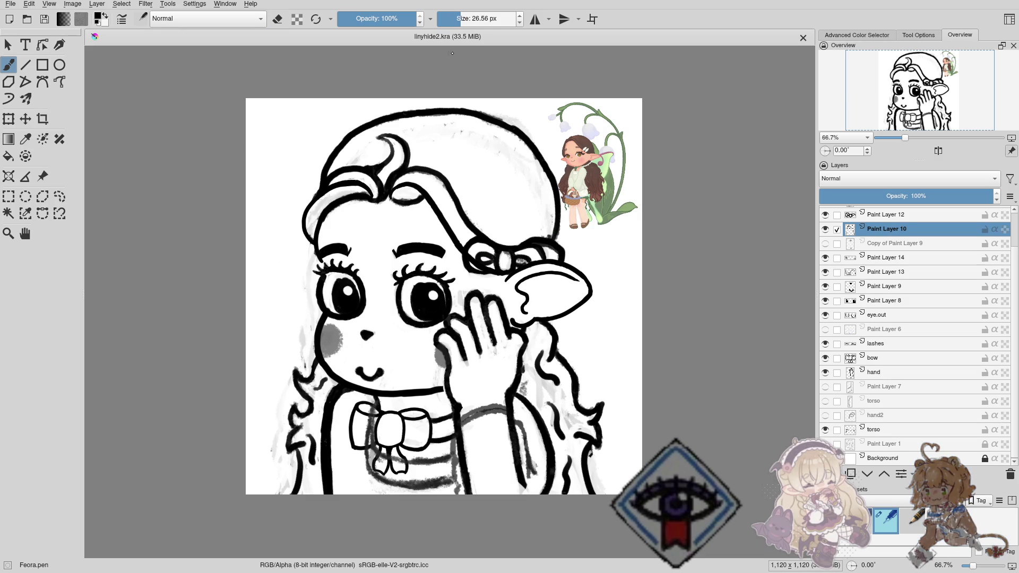
{"action": "left_click", "coordinate": [476, 21]}
{"action": "type", "text": "2"}
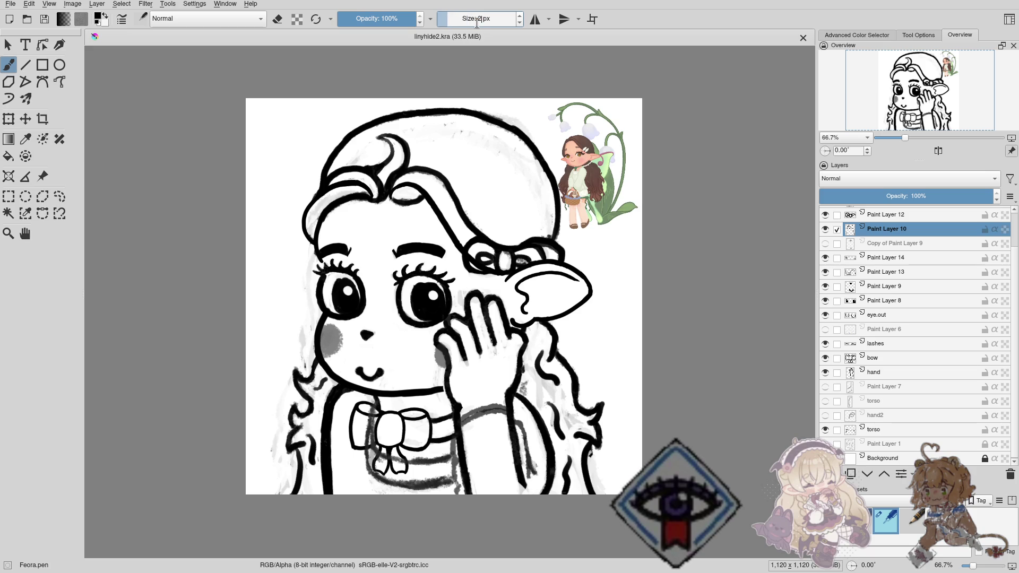
{"action": "type", "text": "0"}
{"action": "key", "text": "Return"}
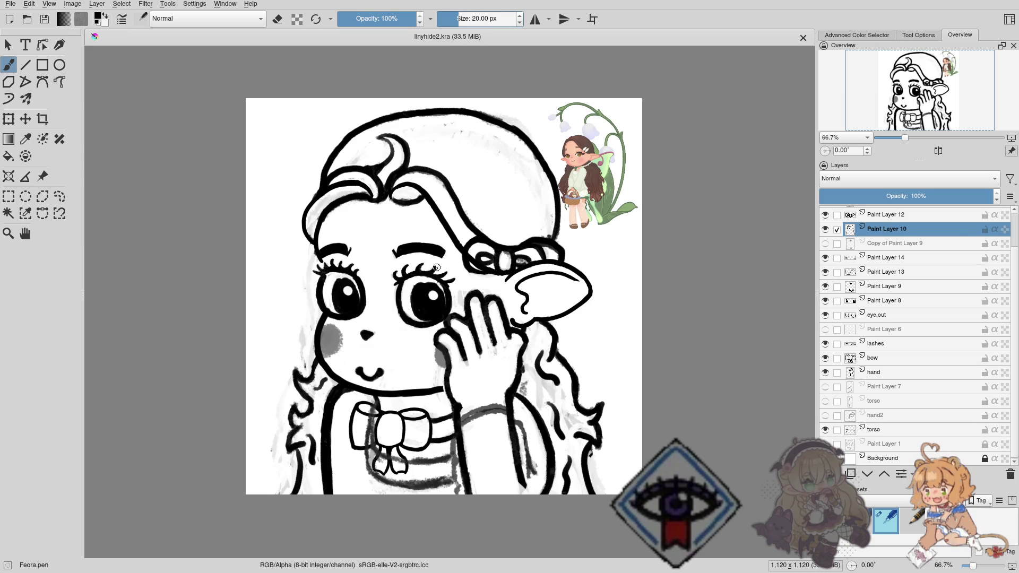
Zoom in slightly and enlarge the Layers docker so the whole layer list fits.
{"action": "mouse_move", "coordinate": [388, 285]}
{"action": "left_mouse_down"}
{"action": "mouse_move", "coordinate": [393, 267]}
{"action": "mouse_move", "coordinate": [455, 233]}
{"action": "mouse_move", "coordinate": [388, 219]}
{"action": "mouse_move", "coordinate": [753, 224]}
{"action": "left_mouse_up"}
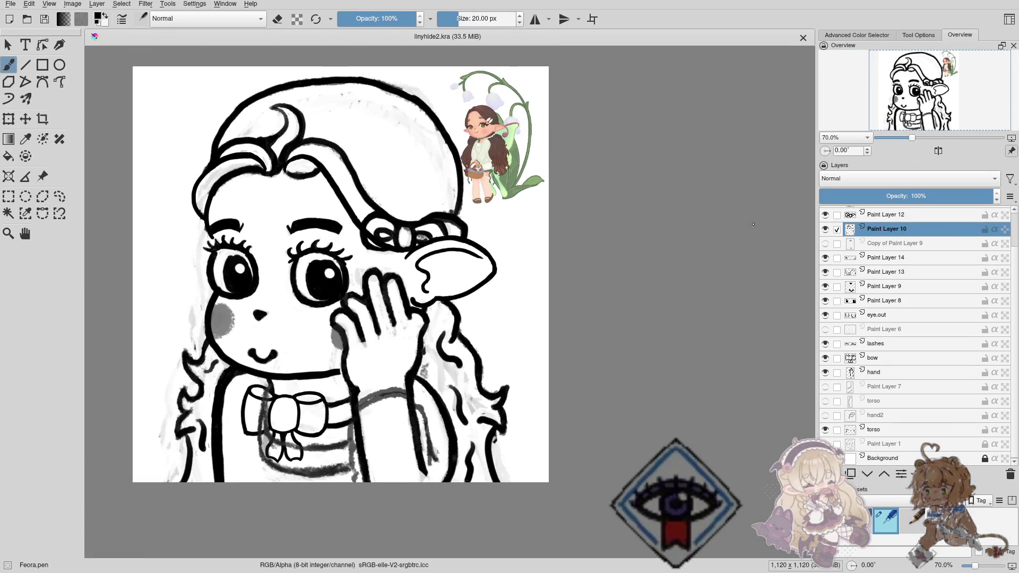
{"action": "scroll", "coordinate": [897, 256], "scroll_direction": "up", "scroll_amount": 1}
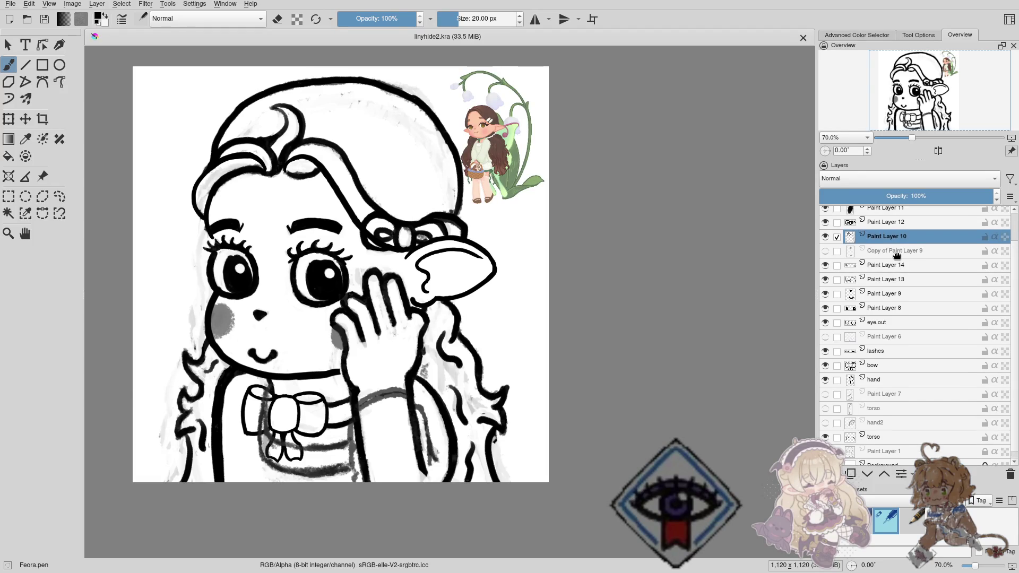
{"action": "scroll", "coordinate": [896, 256], "scroll_direction": "down", "scroll_amount": 1}
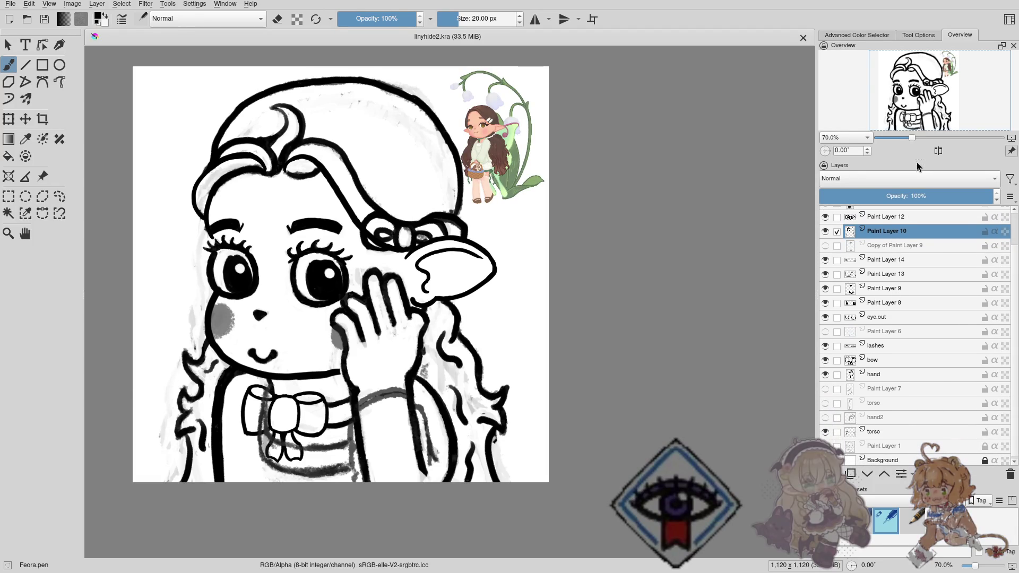
{"action": "left_click_drag", "start_coordinate": [918, 159], "coordinate": [918, 146]}
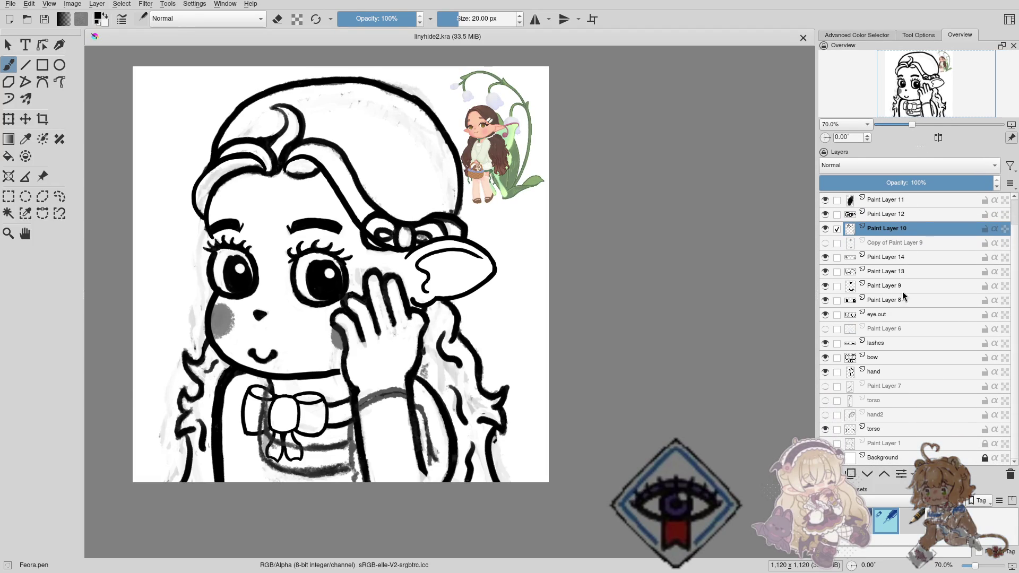
Toggle visibility of Copy of Paint Layer 9, Paint Layer 10 and Paint Layer 12 to check their lines.
{"action": "left_click", "coordinate": [893, 244]}
{"action": "left_click", "coordinate": [826, 243]}
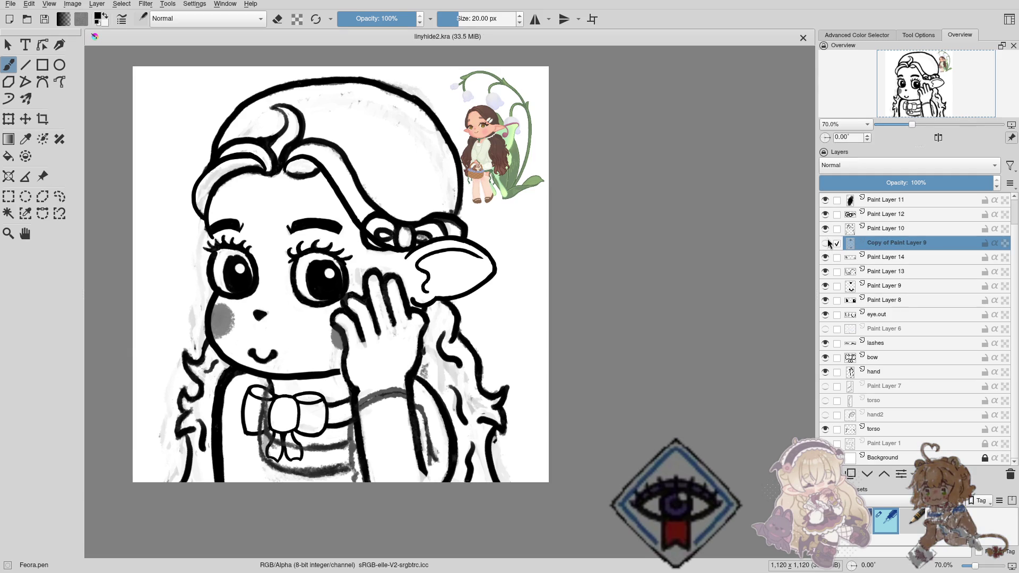
{"action": "left_click", "coordinate": [825, 228]}
{"action": "left_click", "coordinate": [825, 228]}
{"action": "left_click", "coordinate": [886, 229]}
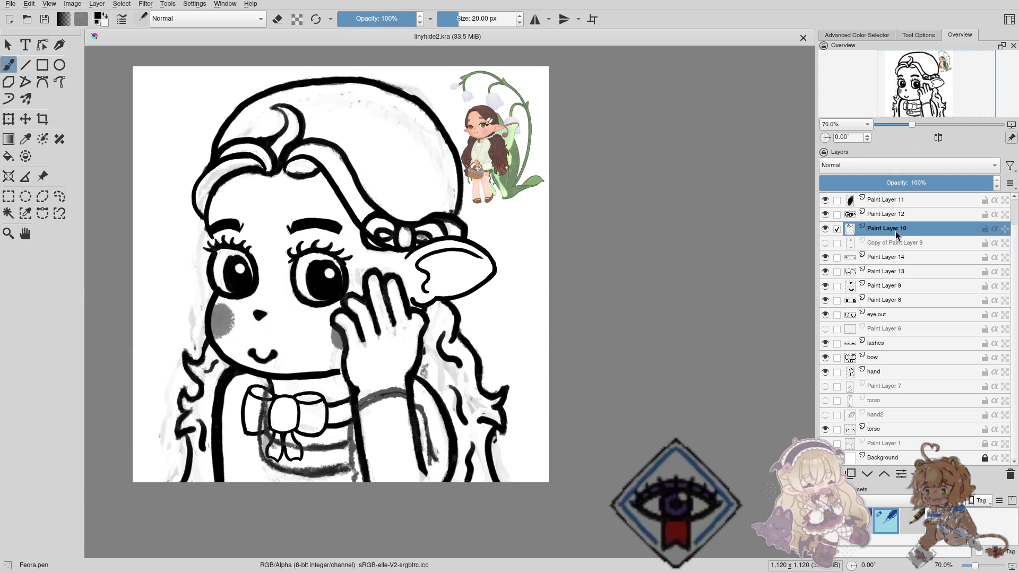
{"action": "left_click", "coordinate": [826, 214]}
{"action": "left_click", "coordinate": [827, 214]}
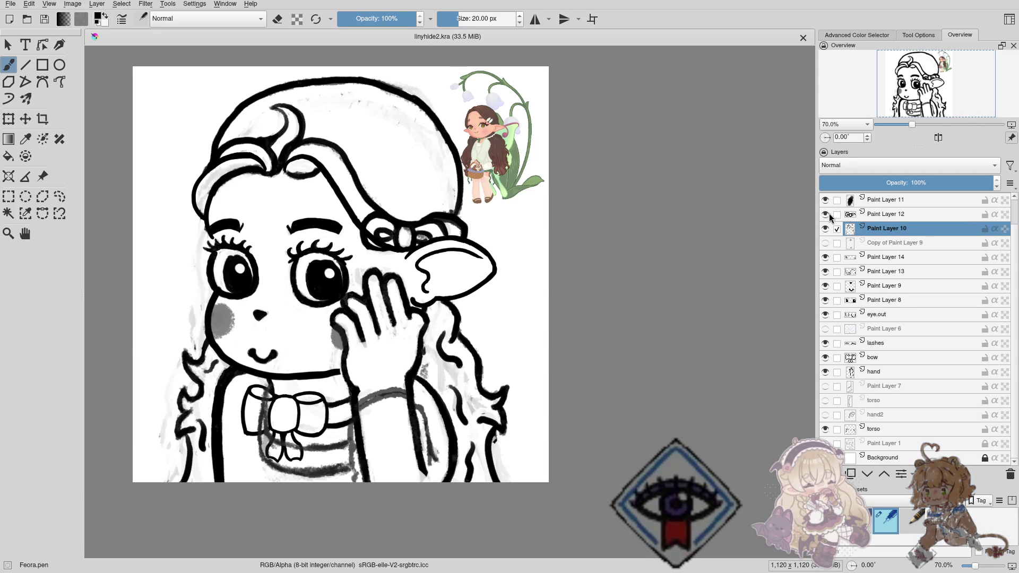
{"action": "left_click", "coordinate": [825, 228]}
{"action": "left_click", "coordinate": [825, 228]}
Toggle Paint Layers 14 and 13 and the lower layers to find the mouth and eyes.
{"action": "left_click", "coordinate": [825, 257]}
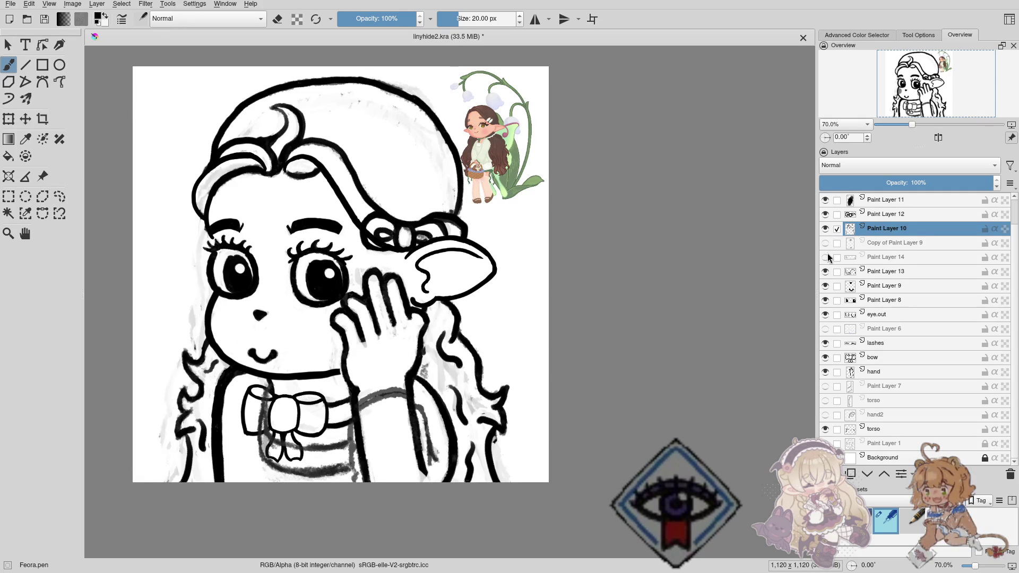
{"action": "left_click", "coordinate": [825, 257]}
{"action": "left_click", "coordinate": [825, 271]}
{"action": "left_click", "coordinate": [825, 271]}
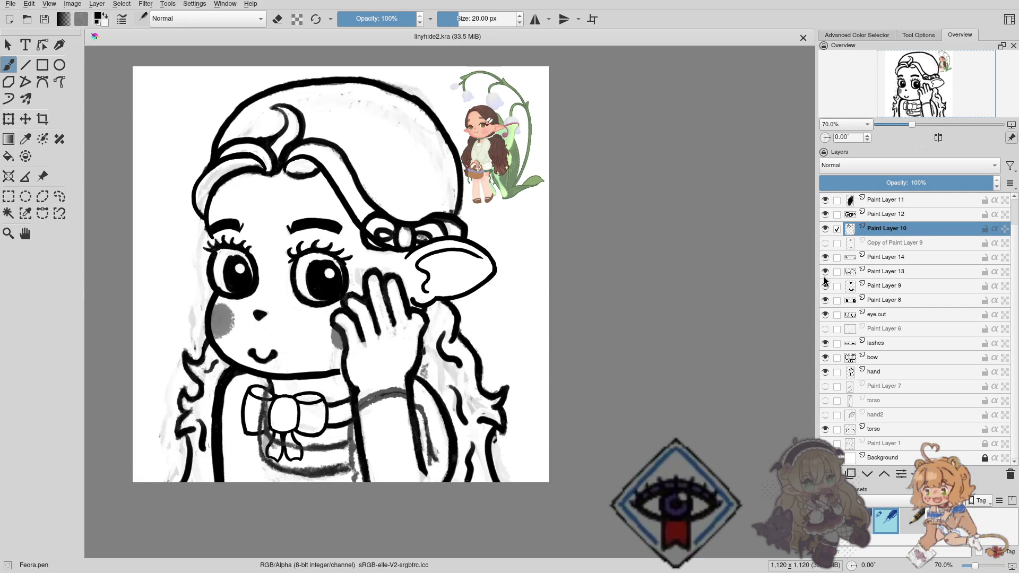
{"action": "left_click", "coordinate": [826, 286]}
{"action": "left_click", "coordinate": [825, 286]}
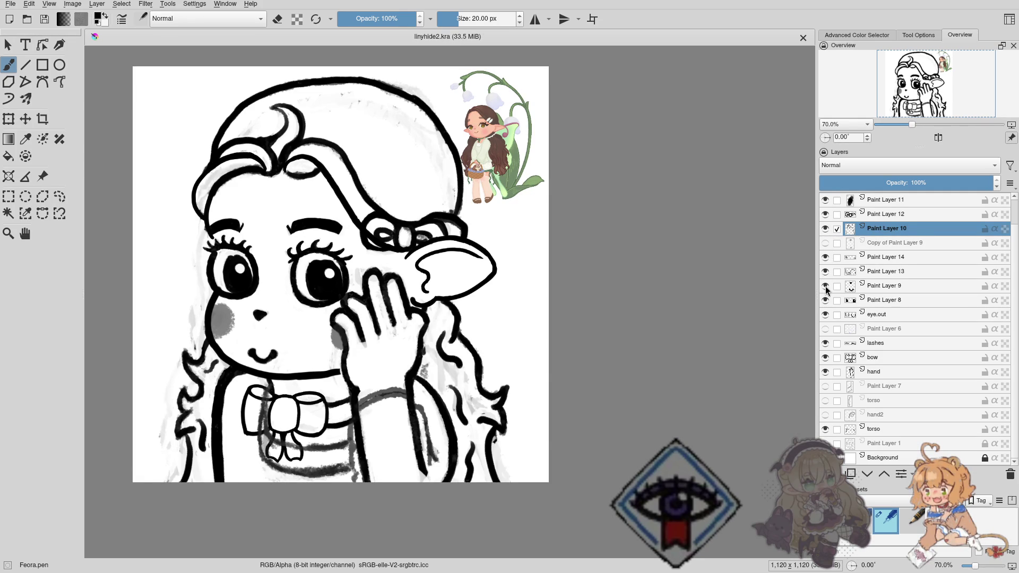
{"action": "left_click", "coordinate": [826, 299]}
{"action": "left_click", "coordinate": [825, 300]}
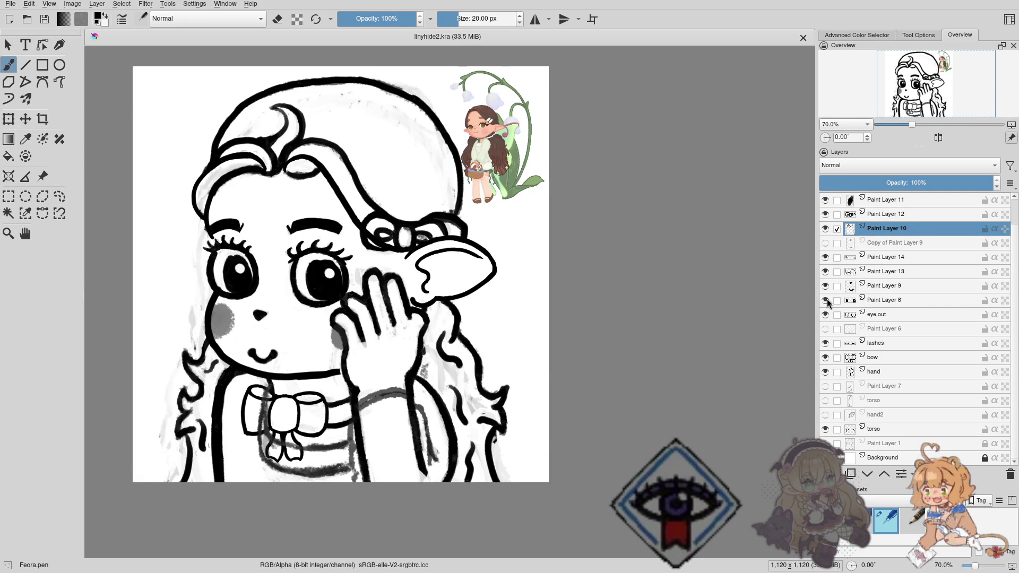
Rename Paint Layer 8 to 'eyes' and turn the eye.out outlines back on.
{"action": "double_click", "coordinate": [884, 301]}
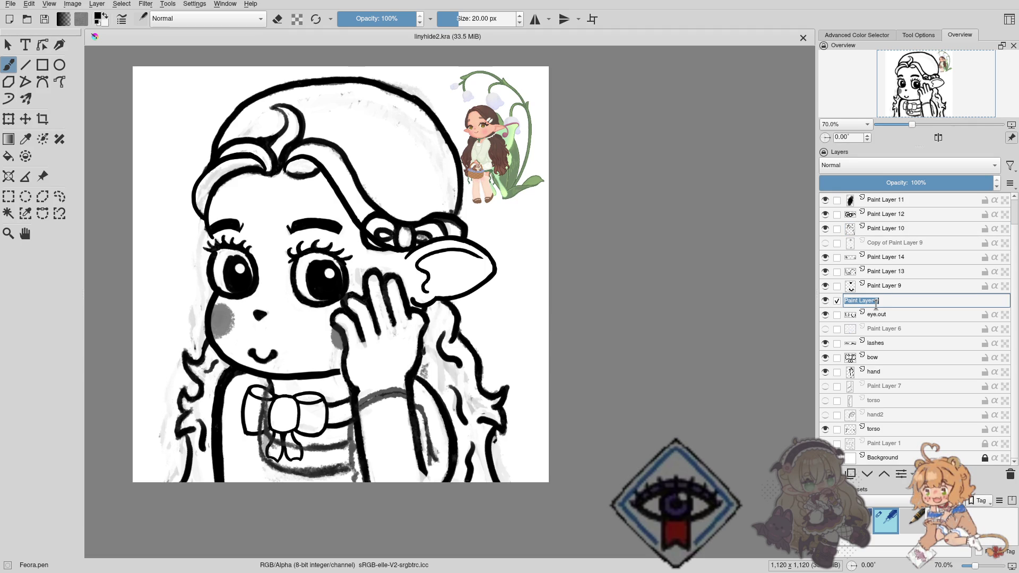
{"action": "type", "text": "eyes"}
{"action": "key", "text": "Return"}
{"action": "left_click", "coordinate": [877, 309]}
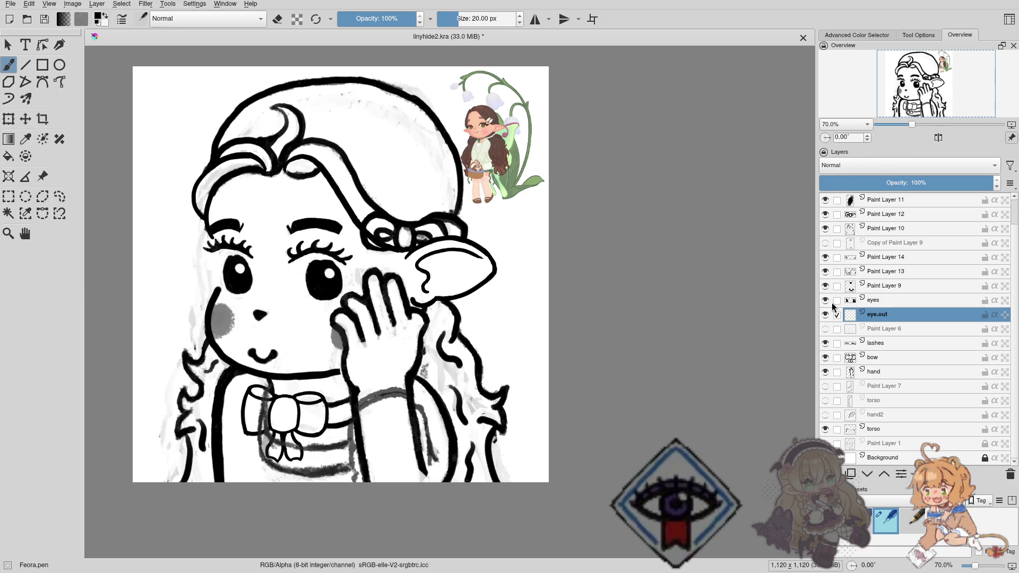
{"action": "left_click", "coordinate": [825, 314]}
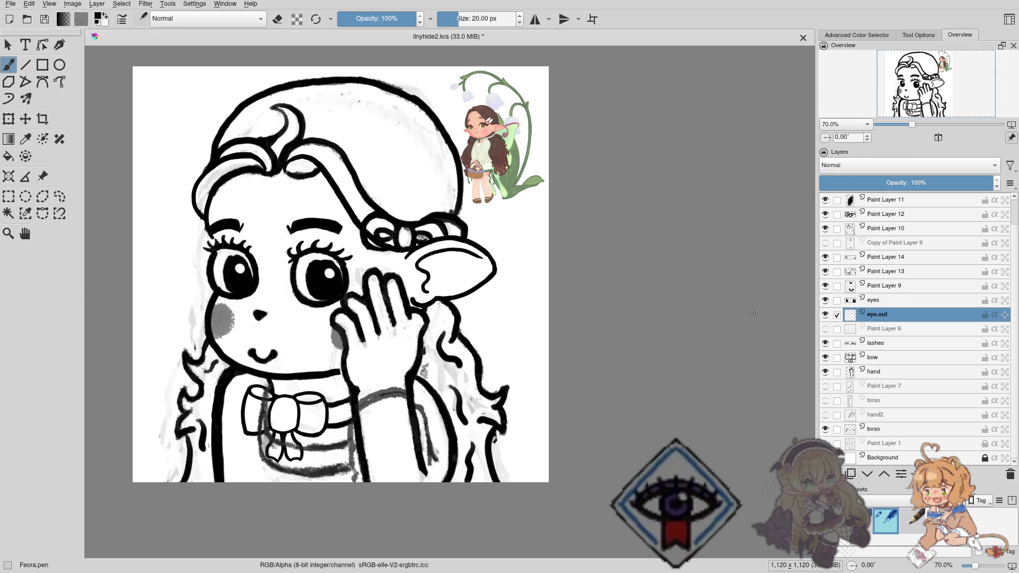
Rename Paint Layer 9 to 'nose/mouth', then check Paint Layers 13 and 14.
{"action": "left_click", "coordinate": [887, 289]}
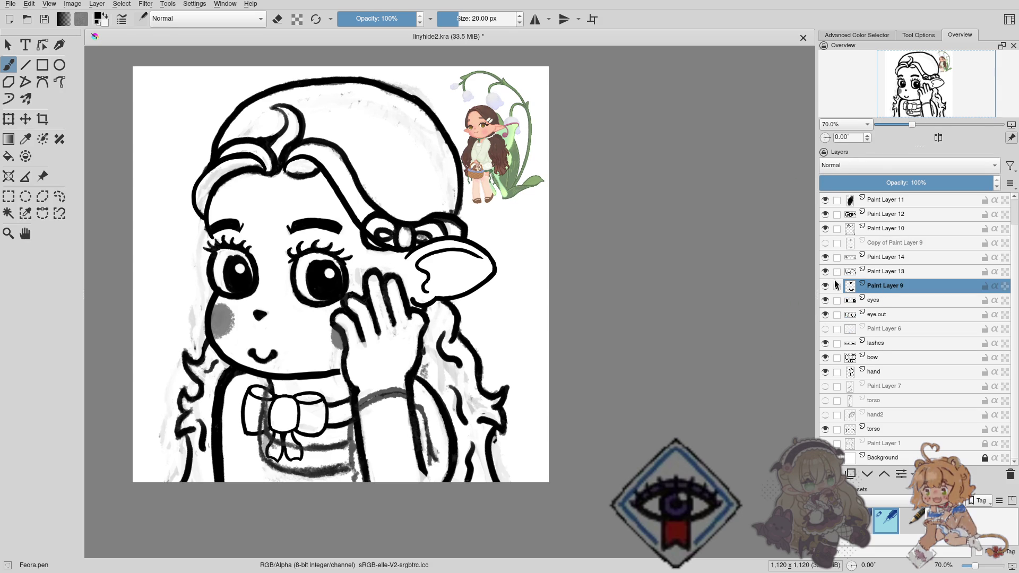
{"action": "double_click", "coordinate": [898, 287]}
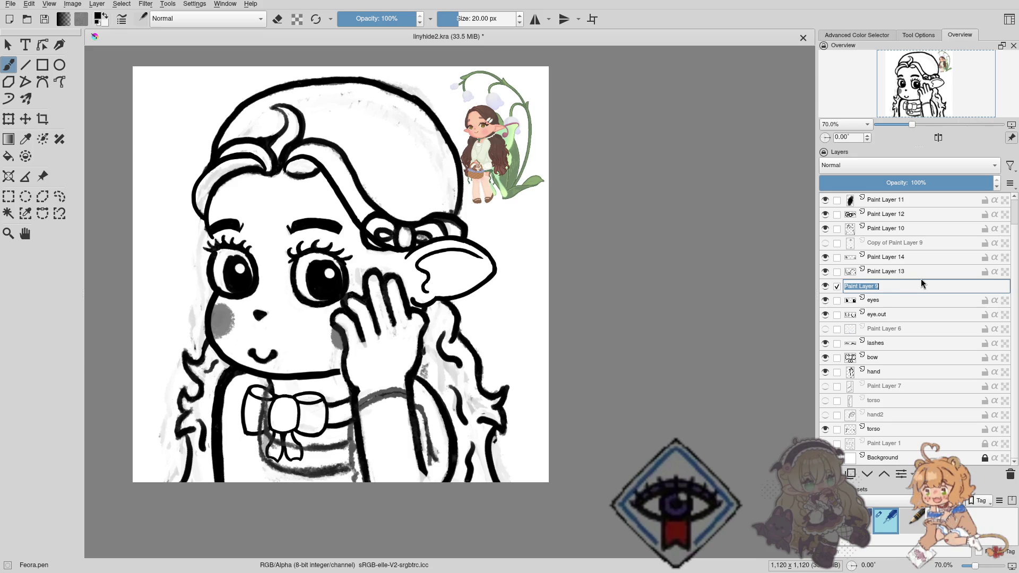
{"action": "type", "text": "no"}
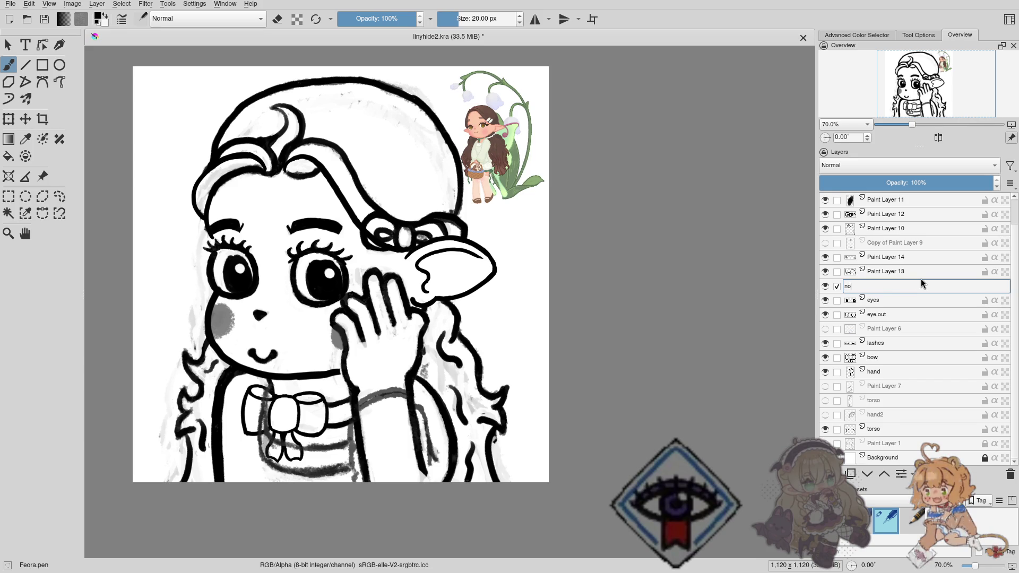
{"action": "type", "text": "se/mouth"}
{"action": "key", "text": "Return"}
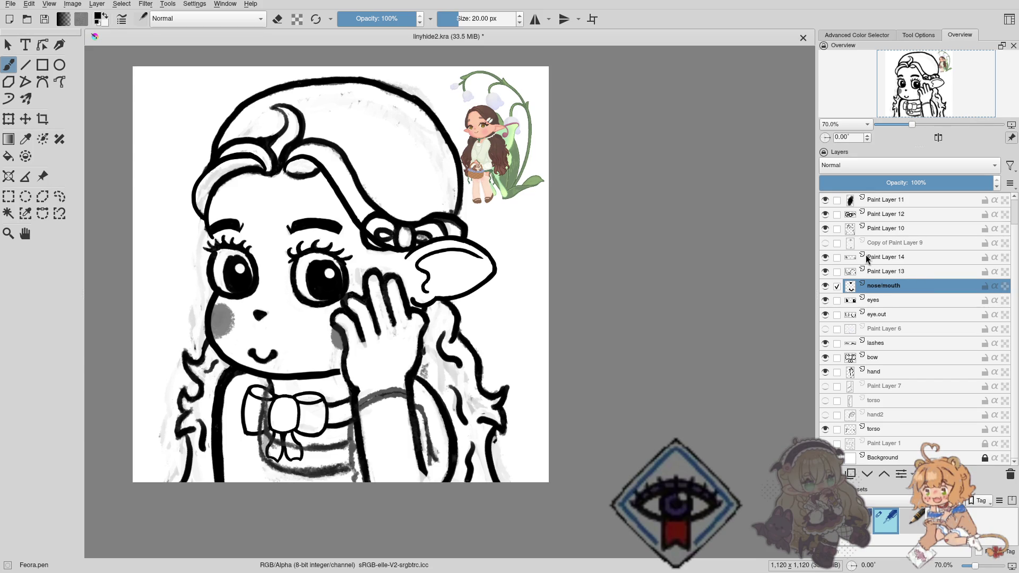
{"action": "left_click", "coordinate": [825, 272]}
{"action": "left_click", "coordinate": [825, 271]}
{"action": "left_click", "coordinate": [825, 257]}
{"action": "left_click", "coordinate": [825, 257]}
Check Paint Layer 7's strokes, then delete the unused layer.
{"action": "left_click", "coordinate": [900, 374]}
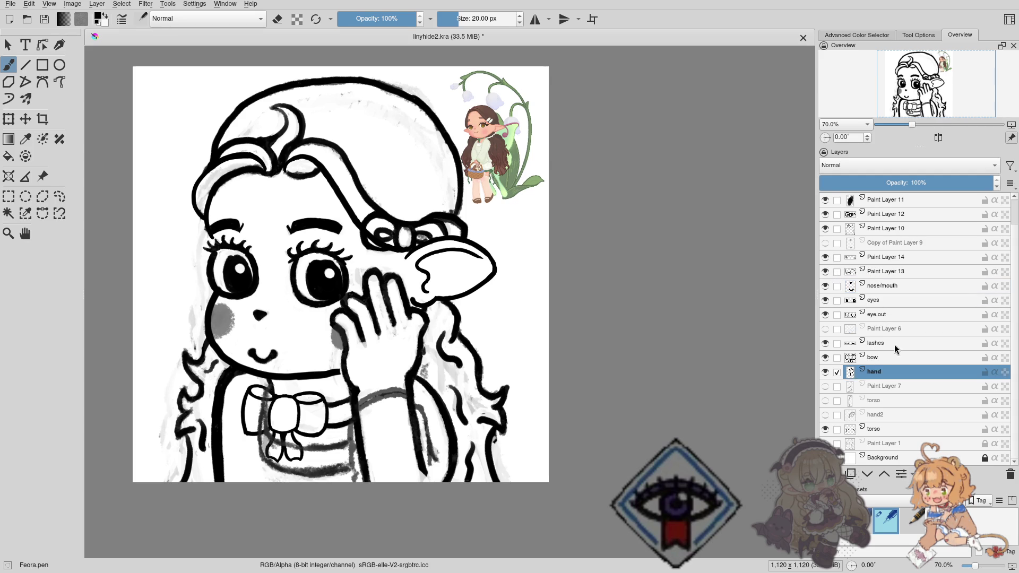
{"action": "left_click", "coordinate": [825, 386]}
{"action": "left_click", "coordinate": [825, 387]}
{"action": "left_click", "coordinate": [825, 386]}
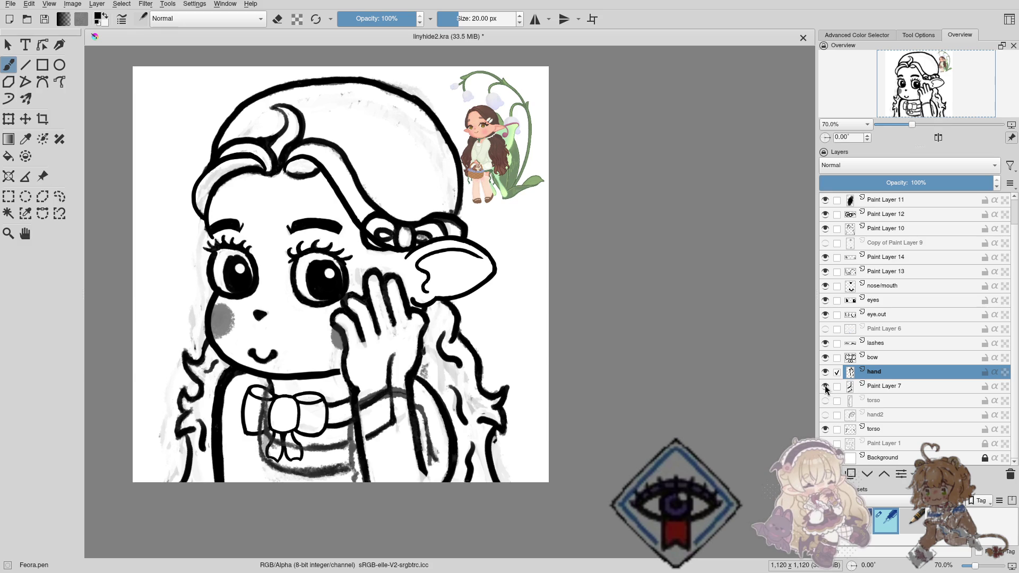
{"action": "left_click", "coordinate": [826, 386]}
{"action": "left_click", "coordinate": [880, 387]}
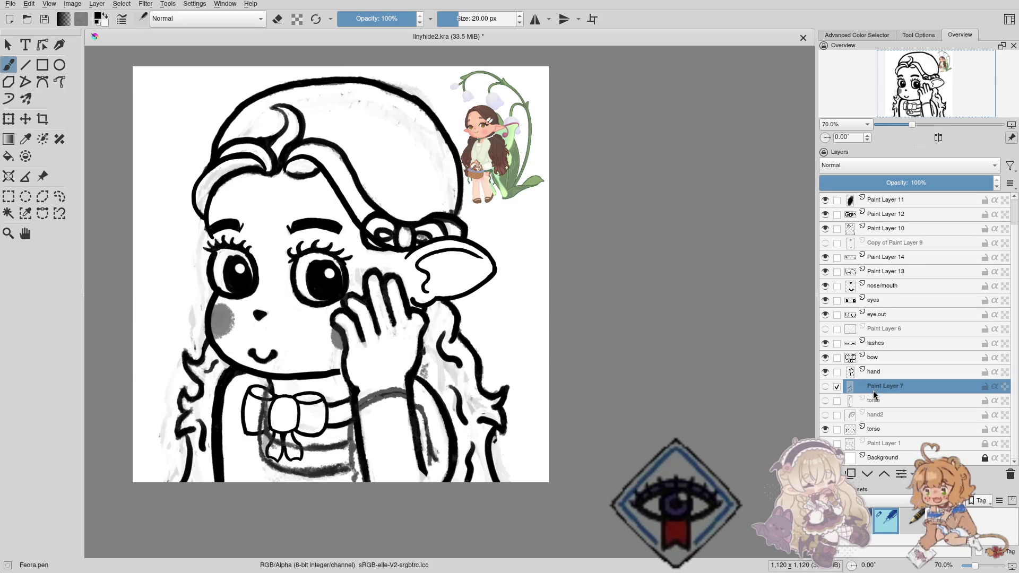
{"action": "key", "text": "shift+Delete"}
Delete the hidden torso layer and Copy of Paint Layer 9 after checking them.
{"action": "left_click", "coordinate": [825, 401]}
{"action": "left_click", "coordinate": [825, 401]}
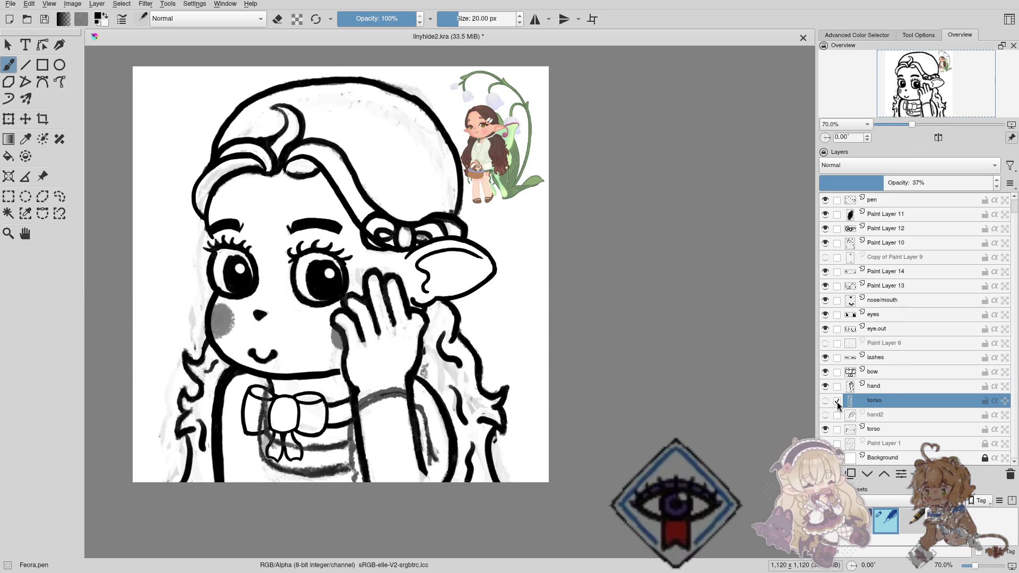
{"action": "key", "text": "shift+Delete"}
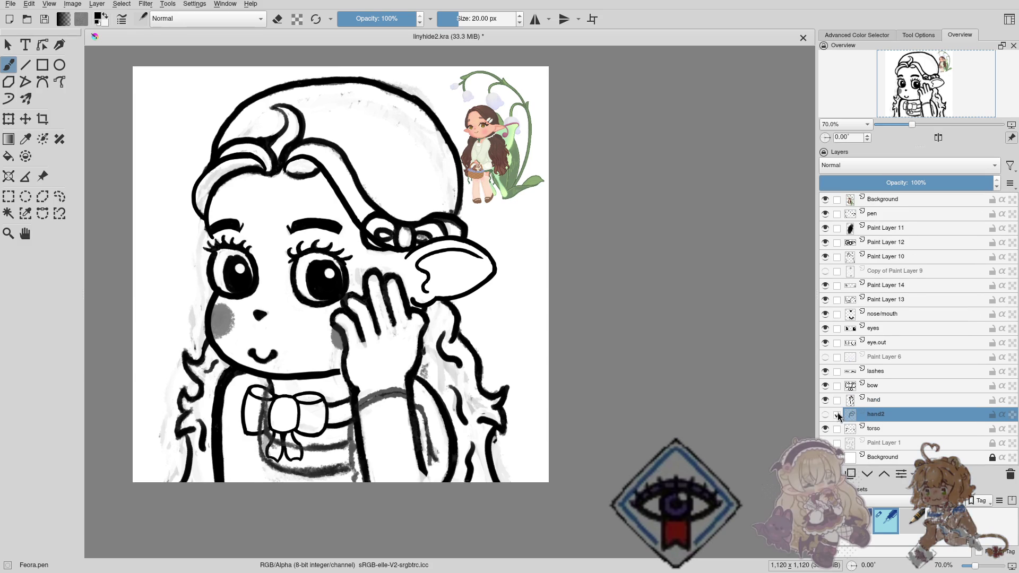
{"action": "left_click", "coordinate": [825, 414]}
{"action": "left_click", "coordinate": [825, 414]}
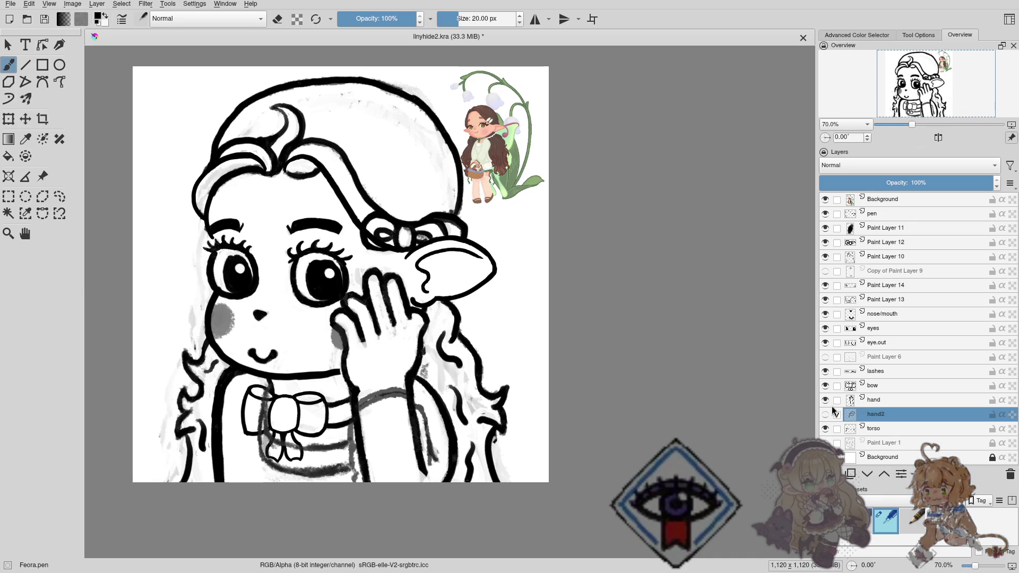
{"action": "left_click", "coordinate": [860, 271]}
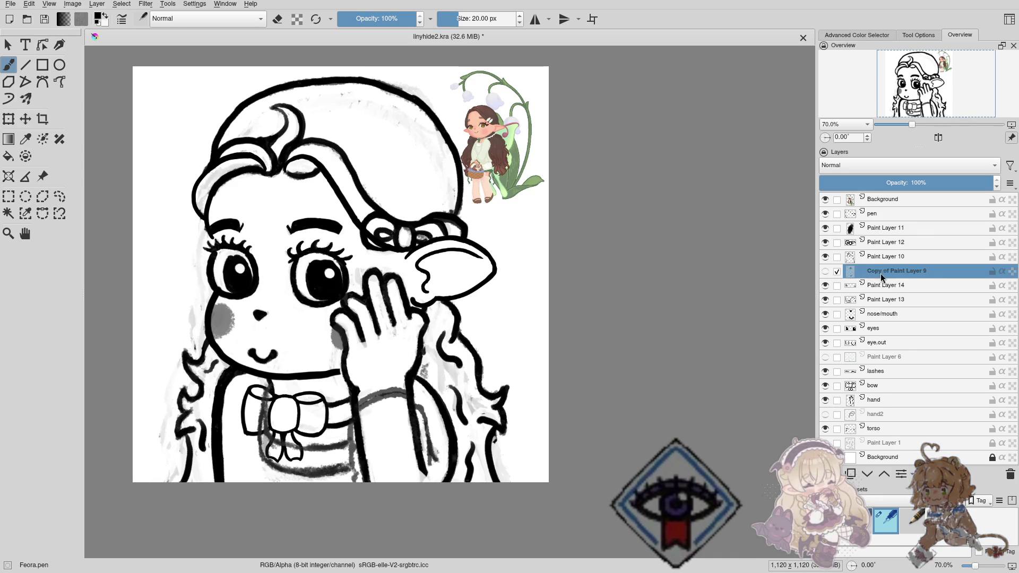
{"action": "key", "text": "shift+Delete"}
Select Paint Layer 11 and toggle its visibility to check its contents.
{"action": "left_click", "coordinate": [887, 216]}
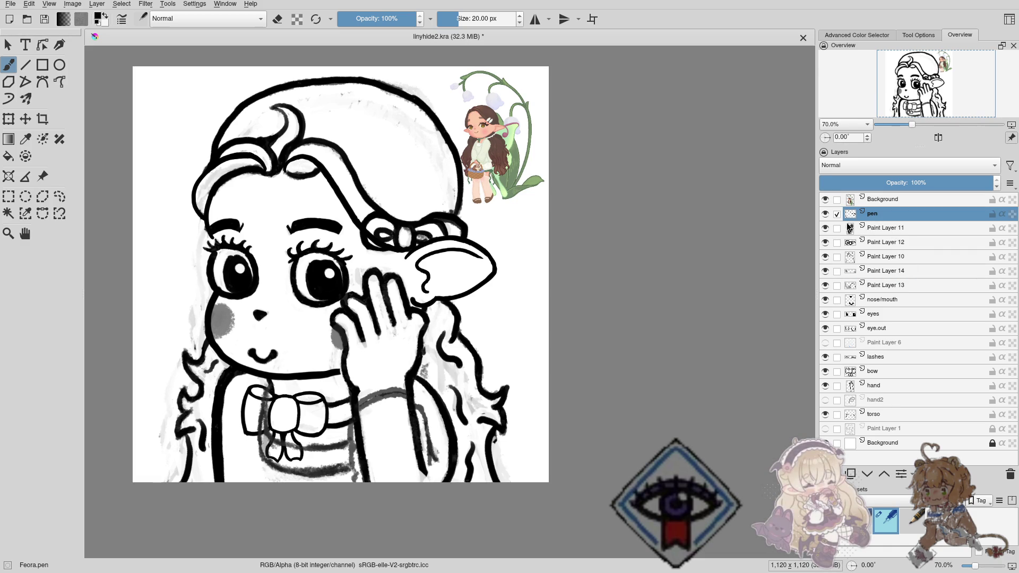
{"action": "left_click", "coordinate": [850, 228]}
{"action": "left_click", "coordinate": [826, 228]}
{"action": "left_click", "coordinate": [826, 230]}
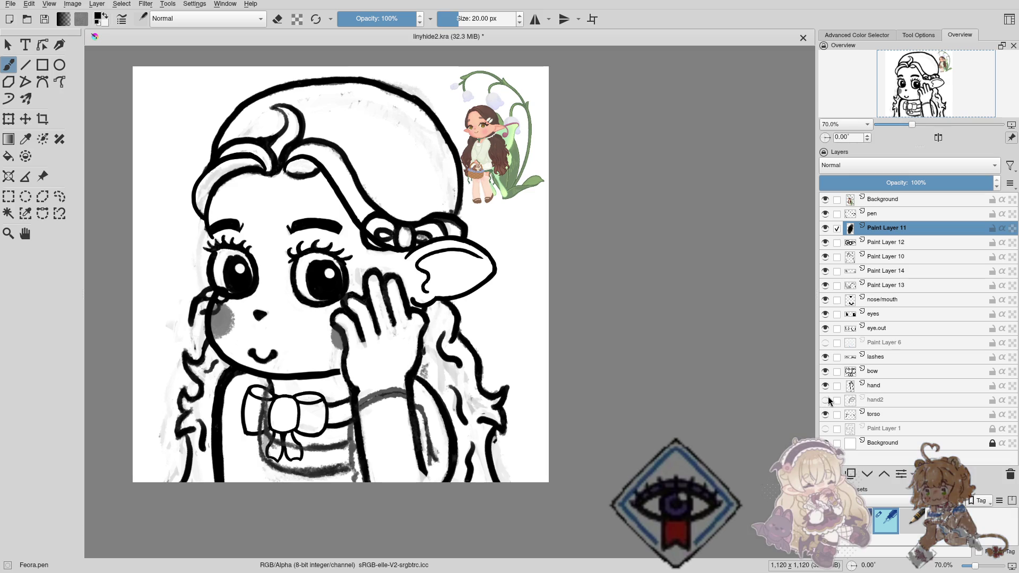
Move the torso layer below the hand layer, then check torso and the background reference.
{"action": "left_click_drag", "start_coordinate": [878, 415], "coordinate": [902, 242]}
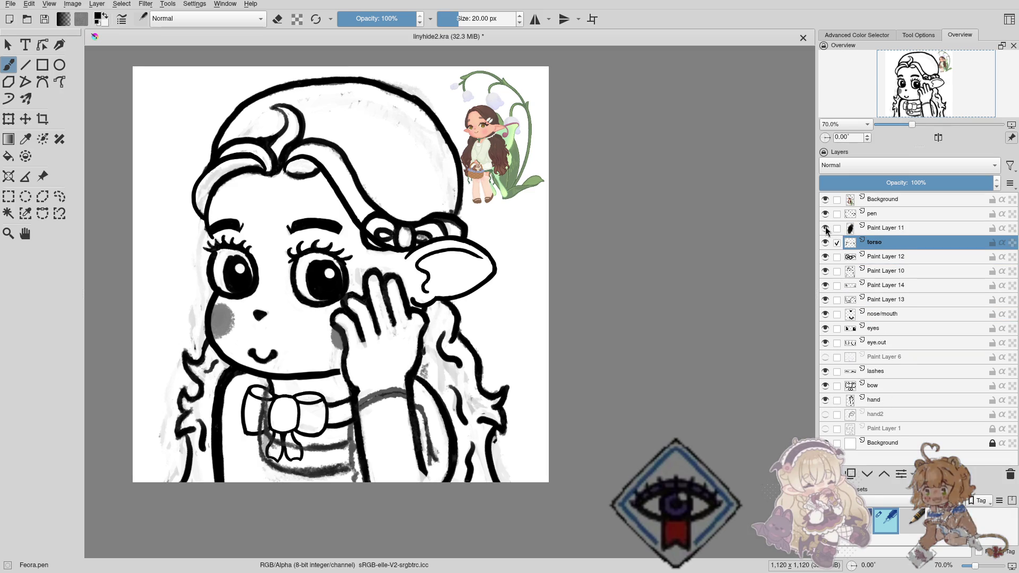
{"action": "left_click", "coordinate": [825, 242]}
{"action": "left_click", "coordinate": [825, 243]}
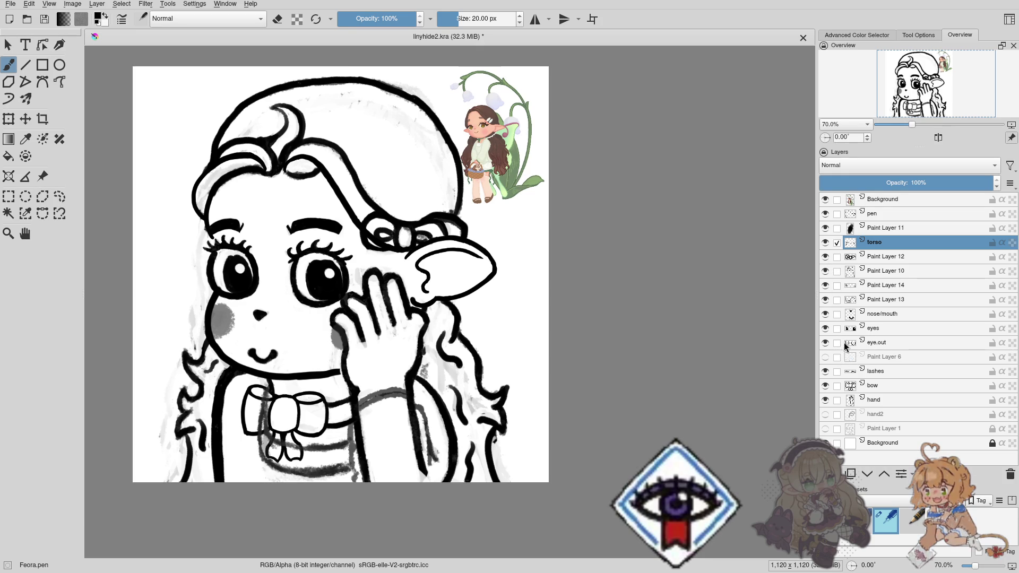
{"action": "left_click", "coordinate": [825, 199]}
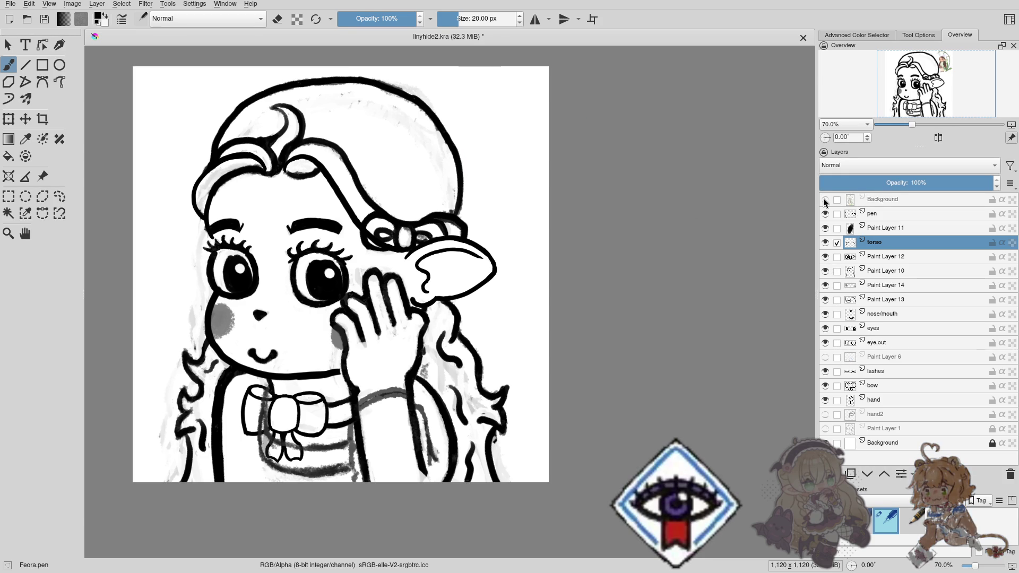
{"action": "left_click", "coordinate": [837, 199]}
{"action": "left_click", "coordinate": [825, 199]}
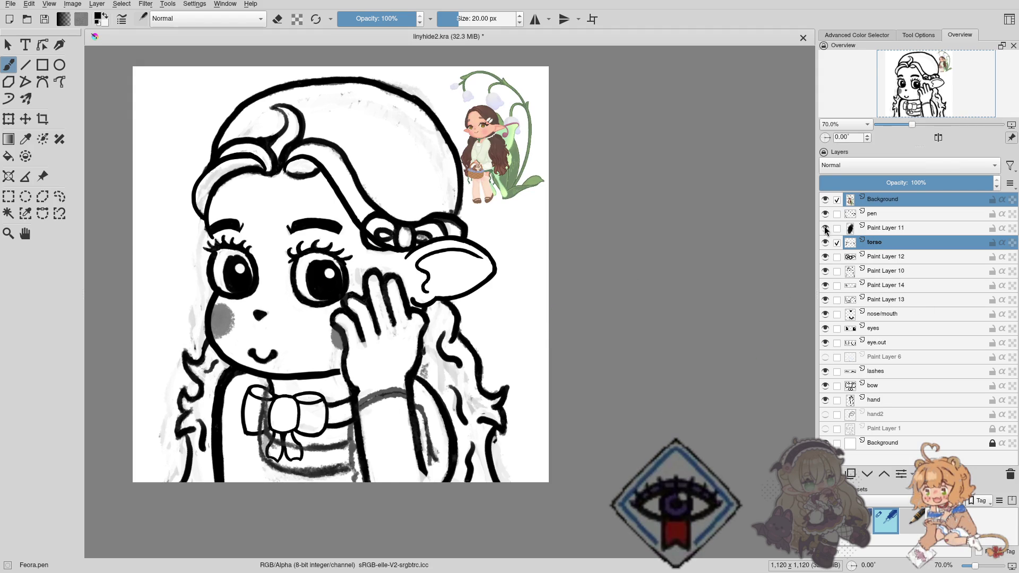
Check Paint Layer 11's contents and delete it.
{"action": "left_click", "coordinate": [826, 229]}
{"action": "left_click", "coordinate": [828, 229]}
{"action": "left_click", "coordinate": [884, 232]}
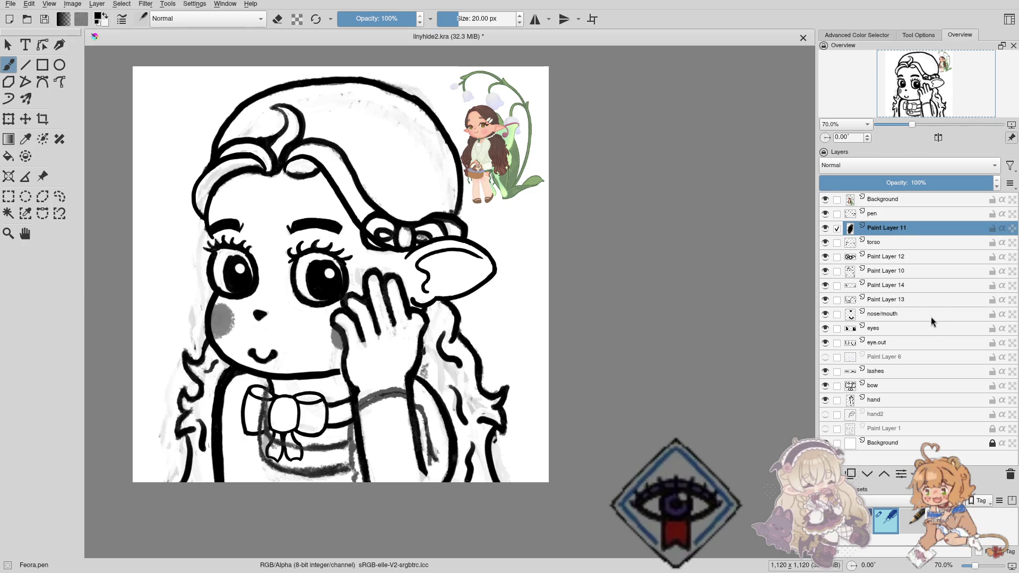
{"action": "key", "text": "shift+Delete"}
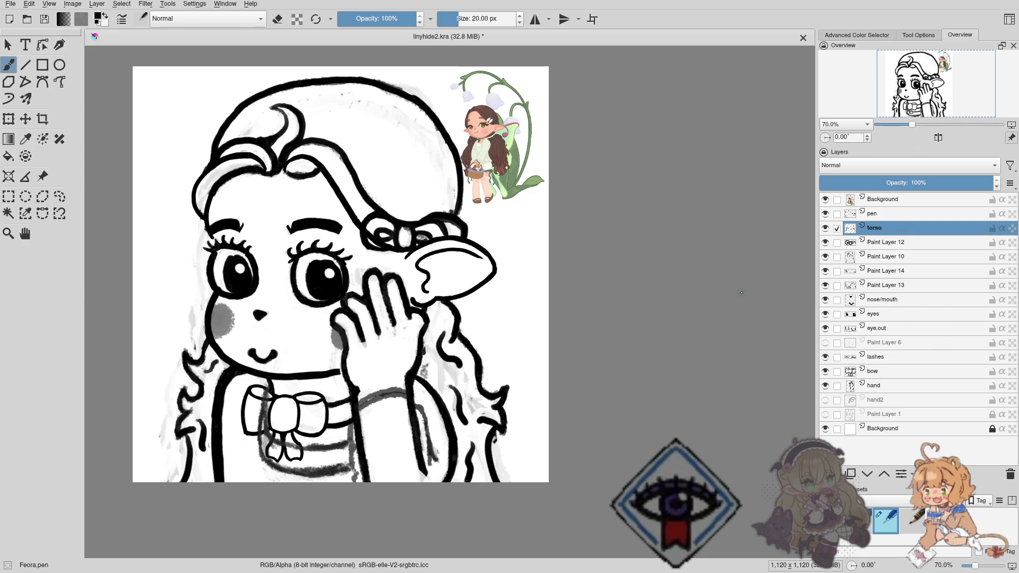
Make Paint Layer 10 active and choose the Feora.pencil brush preset.
{"action": "scroll", "coordinate": [612, 328], "scroll_direction": "left", "scroll_amount": 3}
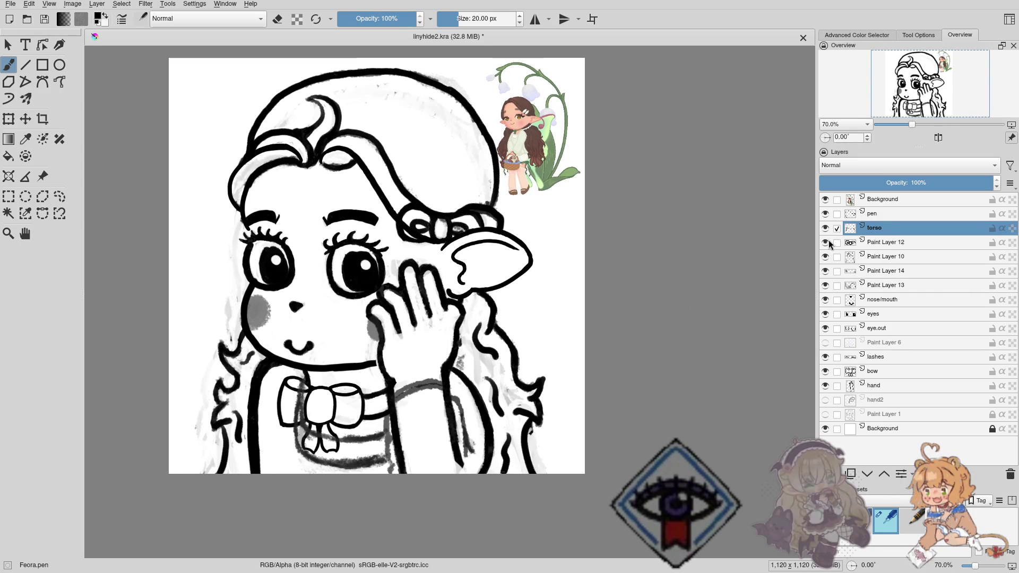
{"action": "left_click", "coordinate": [824, 257]}
{"action": "left_click", "coordinate": [824, 256]}
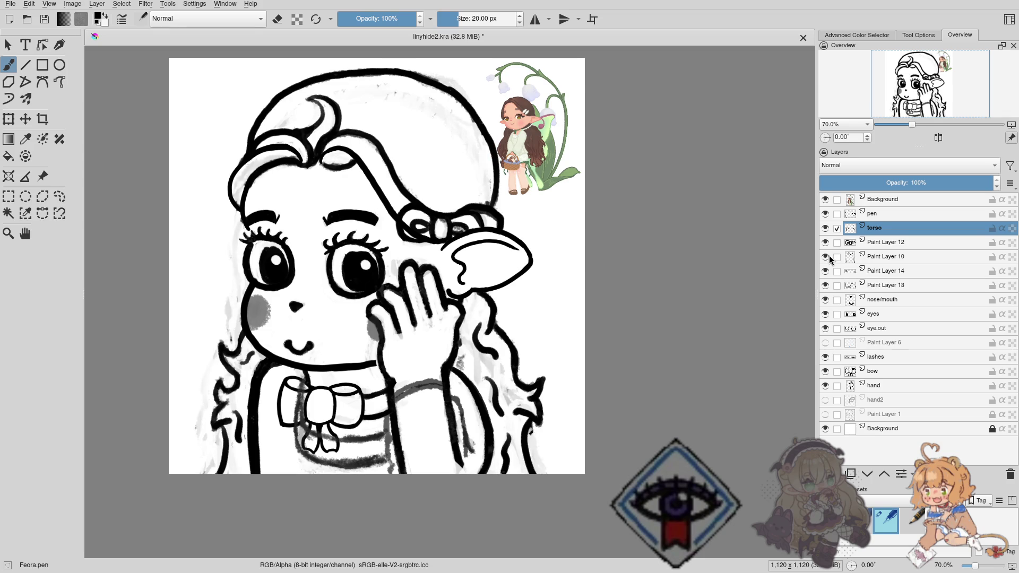
{"action": "left_click", "coordinate": [885, 262]}
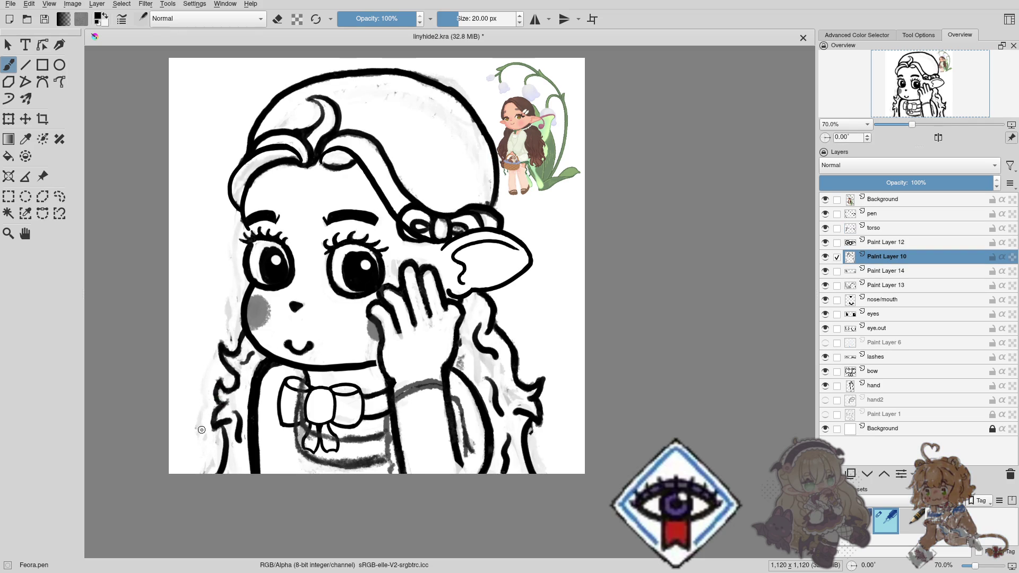
{"action": "right_click", "coordinate": [207, 454]}
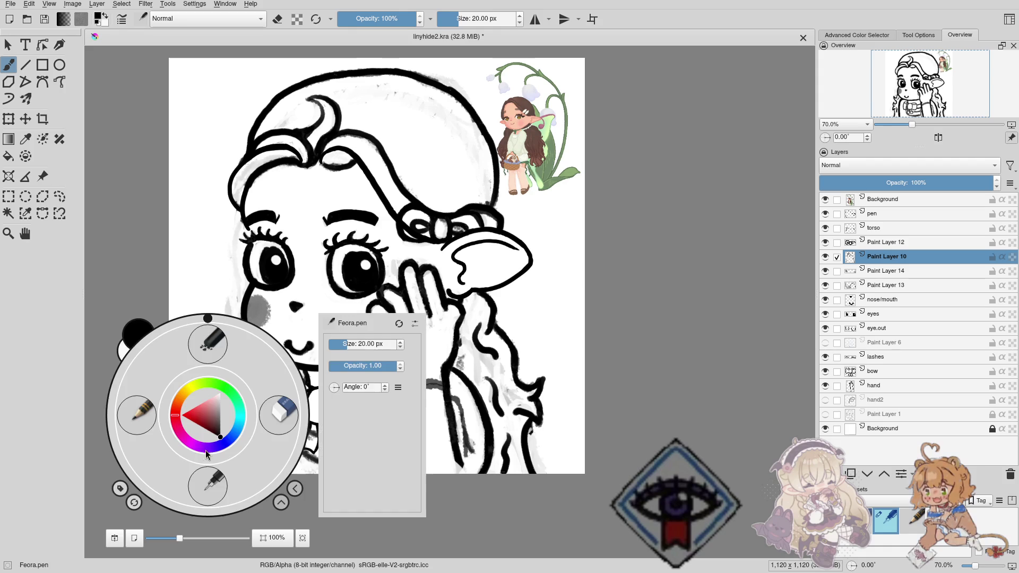
{"action": "left_click", "coordinate": [139, 417]}
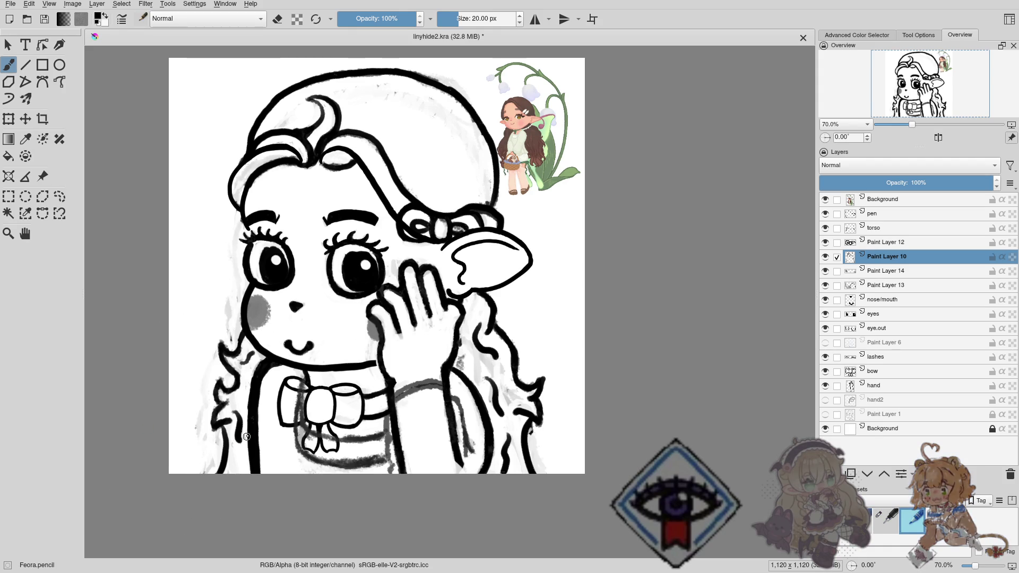
{"action": "scroll", "coordinate": [246, 436], "scroll_direction": "down", "scroll_amount": 2}
{"action": "scroll", "coordinate": [238, 417], "scroll_direction": "down", "scroll_amount": 2}
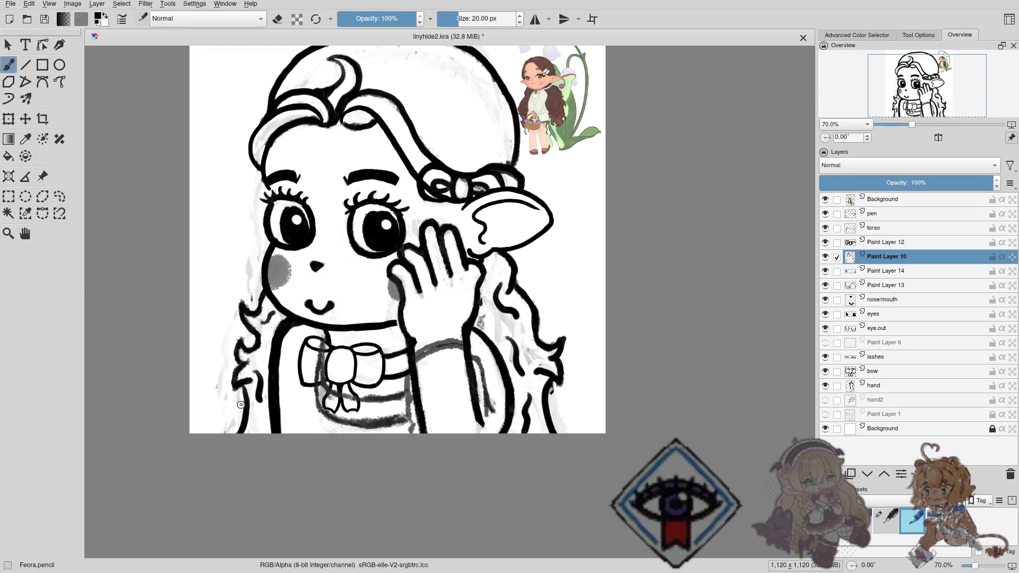
Toggle the brush between erasing and painting, ending in painting mode, and shift the view slightly.
{"action": "key", "text": "e"}
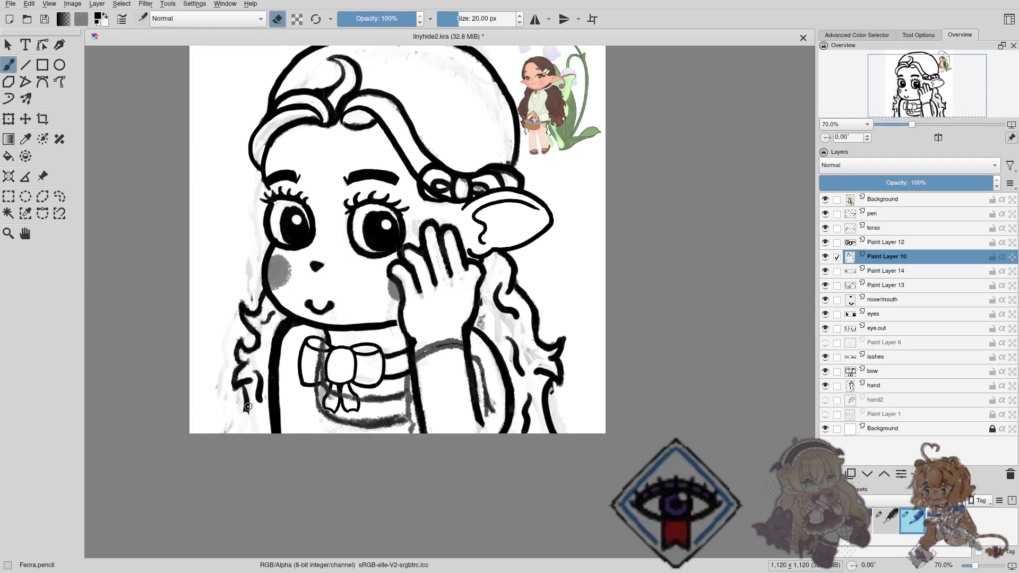
{"action": "key", "text": "e"}
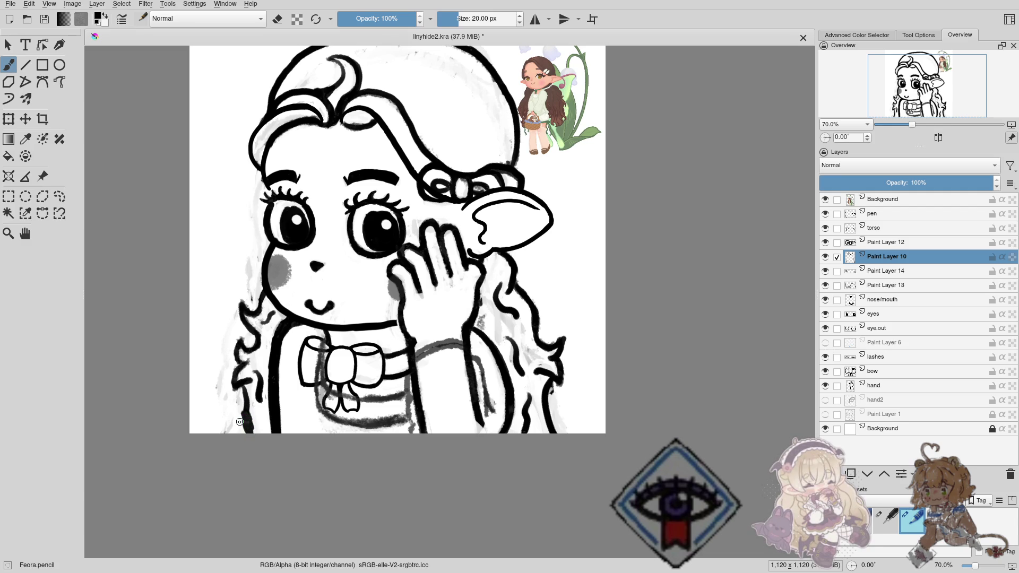
{"action": "key", "text": "e"}
{"action": "key", "text": "e"}
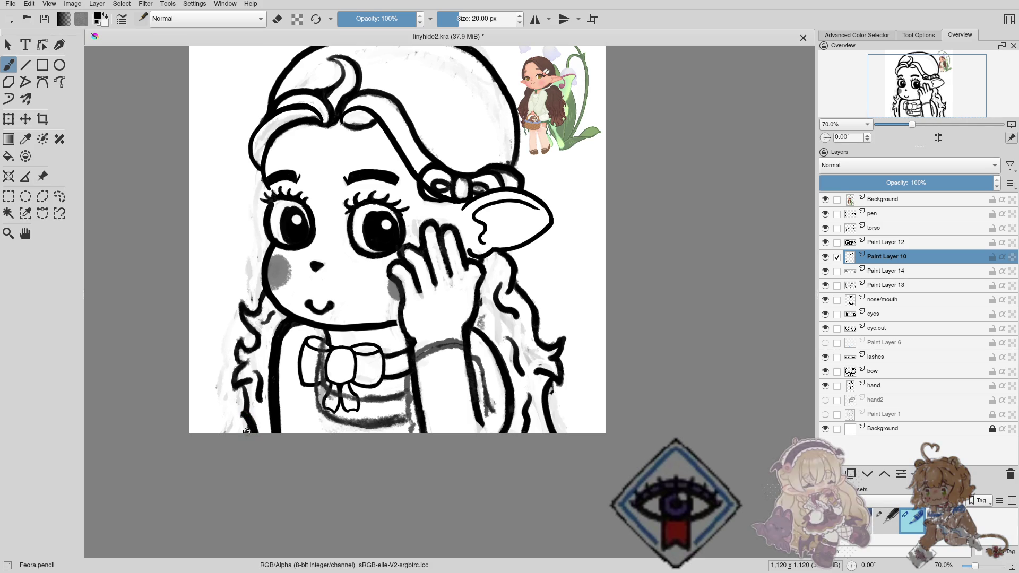
{"action": "key", "text": "e"}
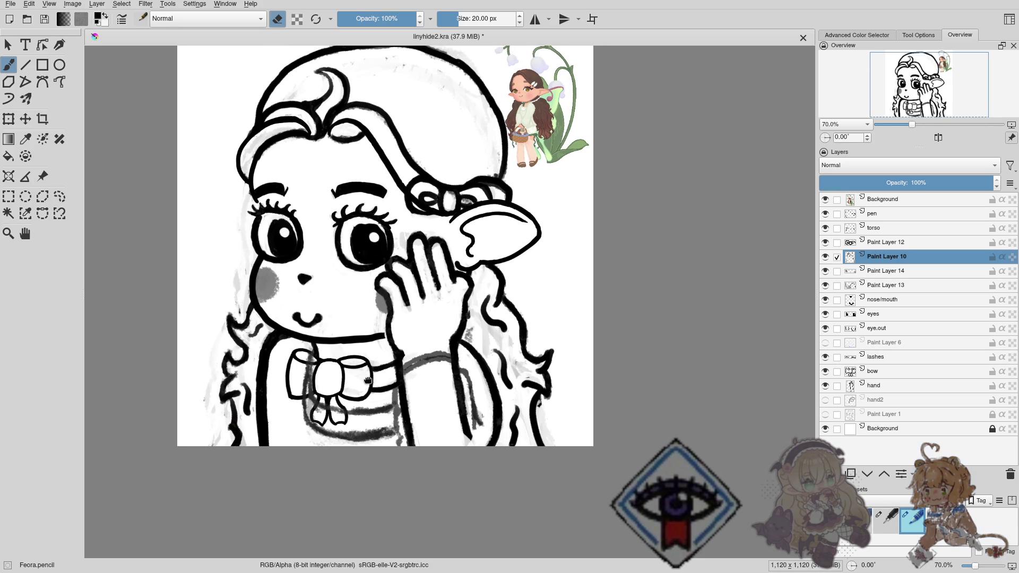
{"action": "scroll", "coordinate": [339, 369], "scroll_direction": "right", "scroll_amount": 5}
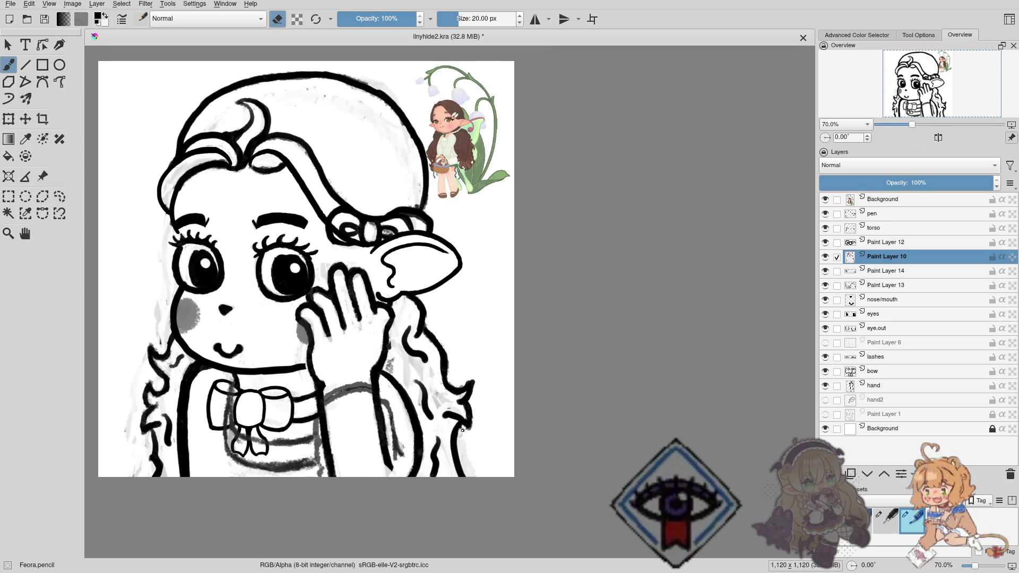
{"action": "key", "text": "e"}
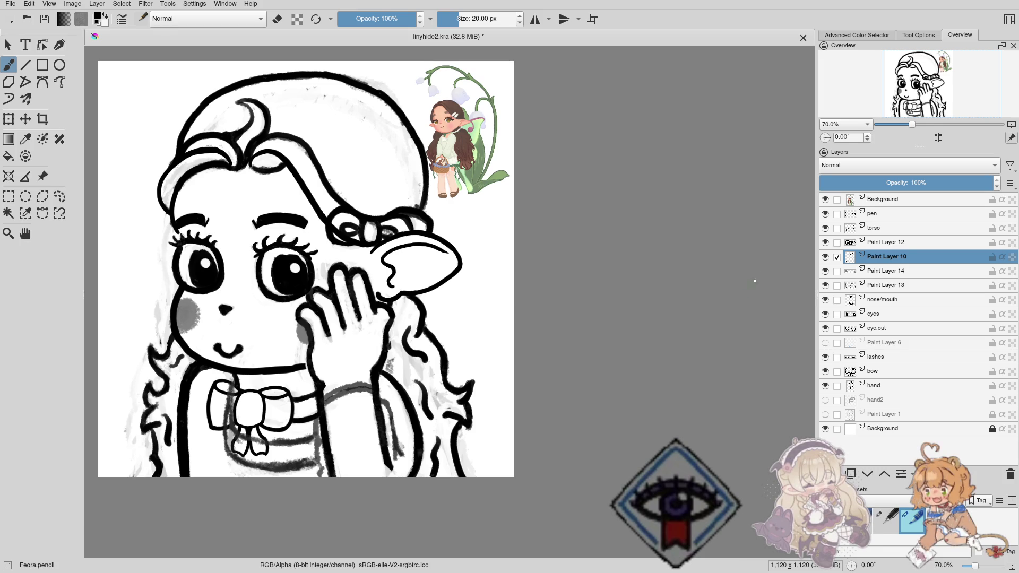
{"action": "left_click_drag", "start_coordinate": [495, 347], "coordinate": [512, 317]}
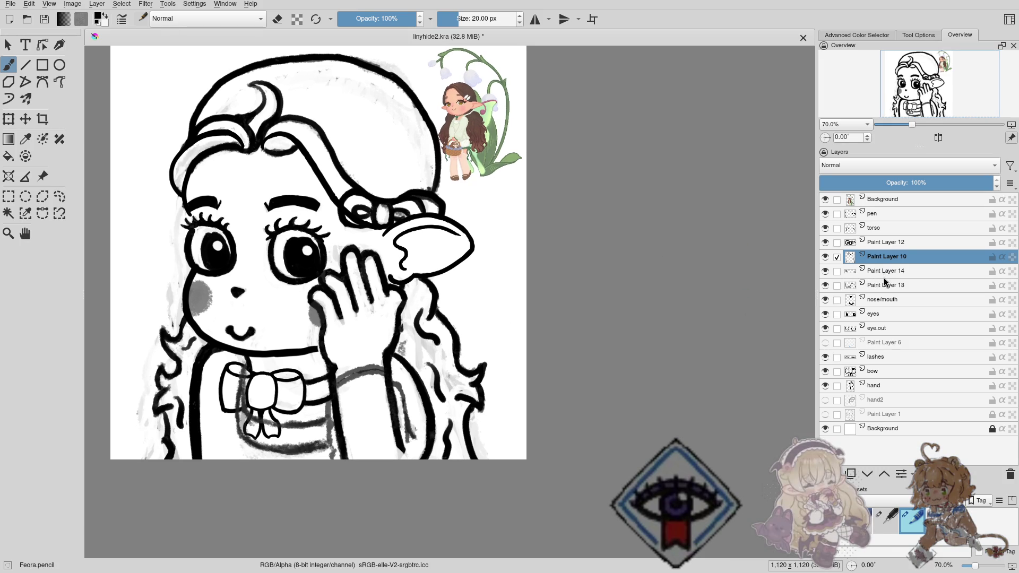
Make Paint Layer 13 active, zoom in on the arm and pick the pencil preset.
{"action": "left_click", "coordinate": [826, 285]}
{"action": "left_click", "coordinate": [825, 286]}
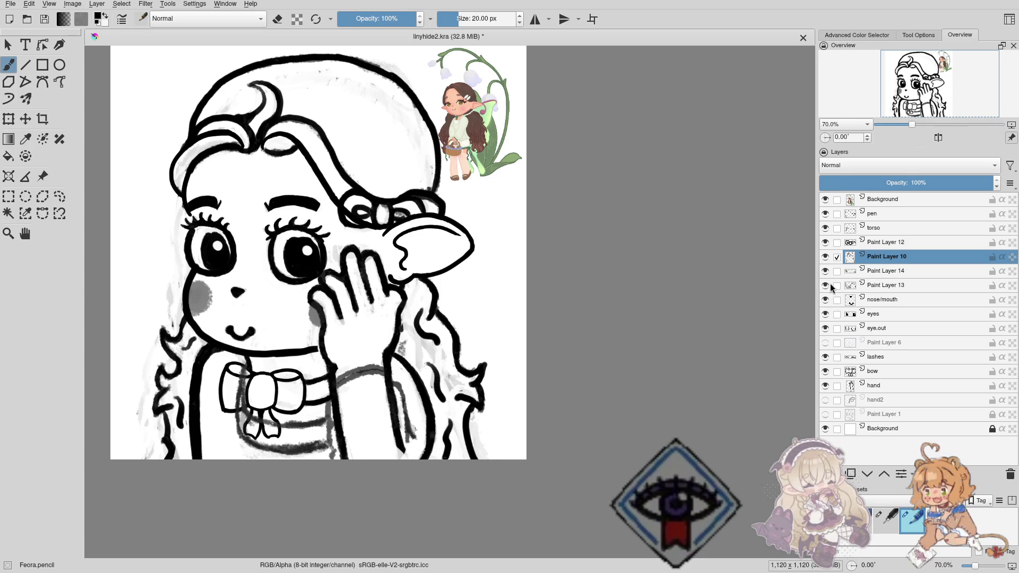
{"action": "left_click", "coordinate": [891, 285]}
{"action": "mouse_move", "coordinate": [531, 387]}
{"action": "left_mouse_down"}
{"action": "mouse_move", "coordinate": [408, 349]}
{"action": "mouse_move", "coordinate": [399, 326]}
{"action": "left_mouse_up"}
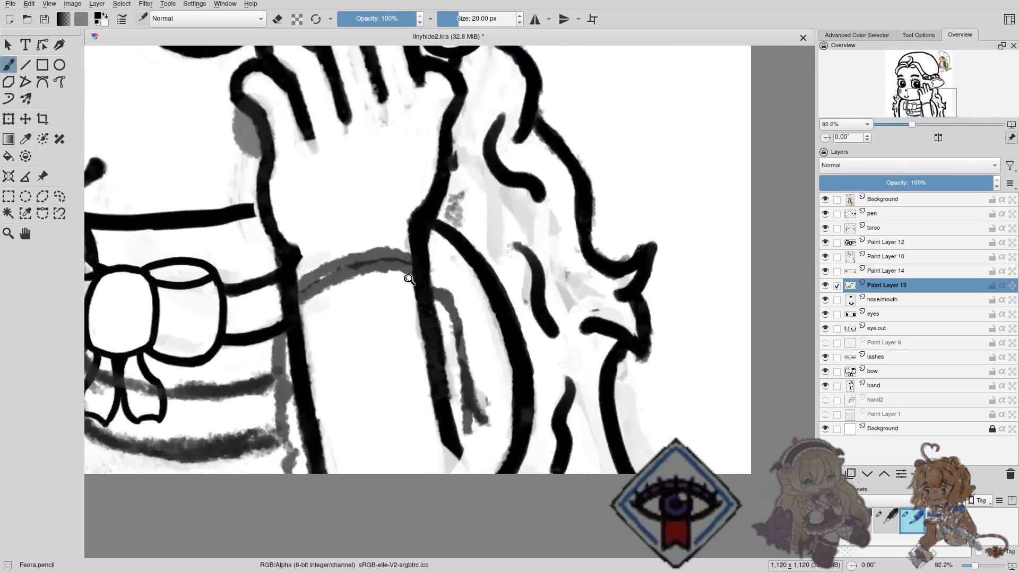
{"action": "right_click", "coordinate": [400, 326]}
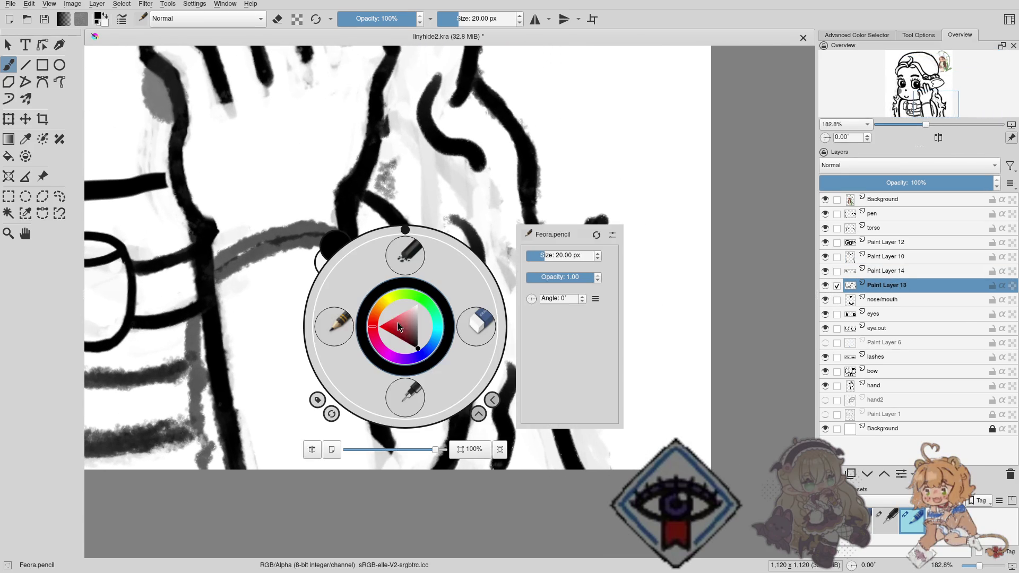
{"action": "left_click", "coordinate": [339, 334]}
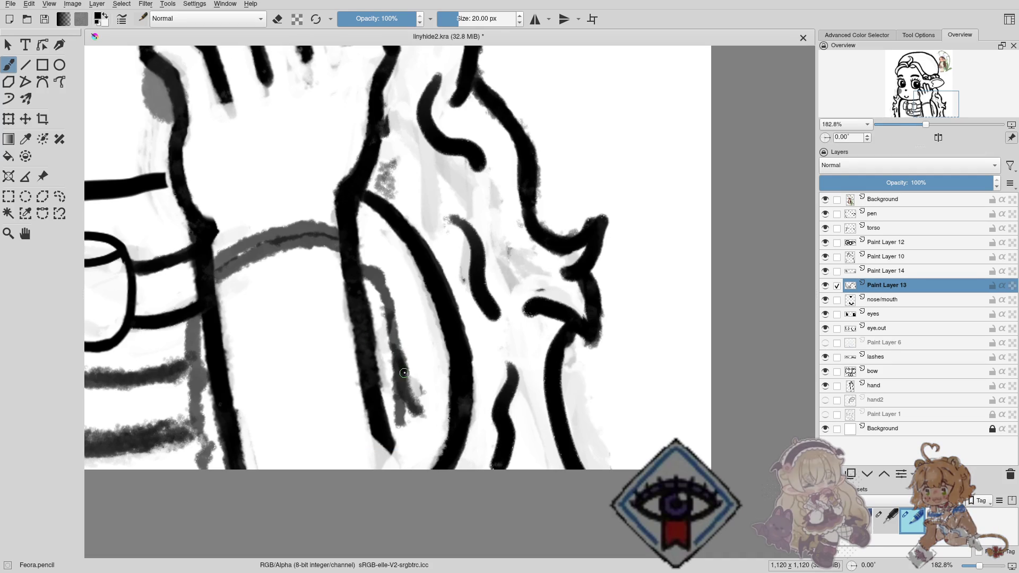
Trace the grey line inside the arm in black and erase the leftover grey.
{"action": "mouse_move", "coordinate": [407, 384]}
{"action": "left_mouse_down"}
{"action": "mouse_move", "coordinate": [428, 394]}
{"action": "mouse_move", "coordinate": [404, 388]}
{"action": "left_mouse_up"}
{"action": "key", "text": "ctrl+z"}
{"action": "key", "text": "ctrl+z"}
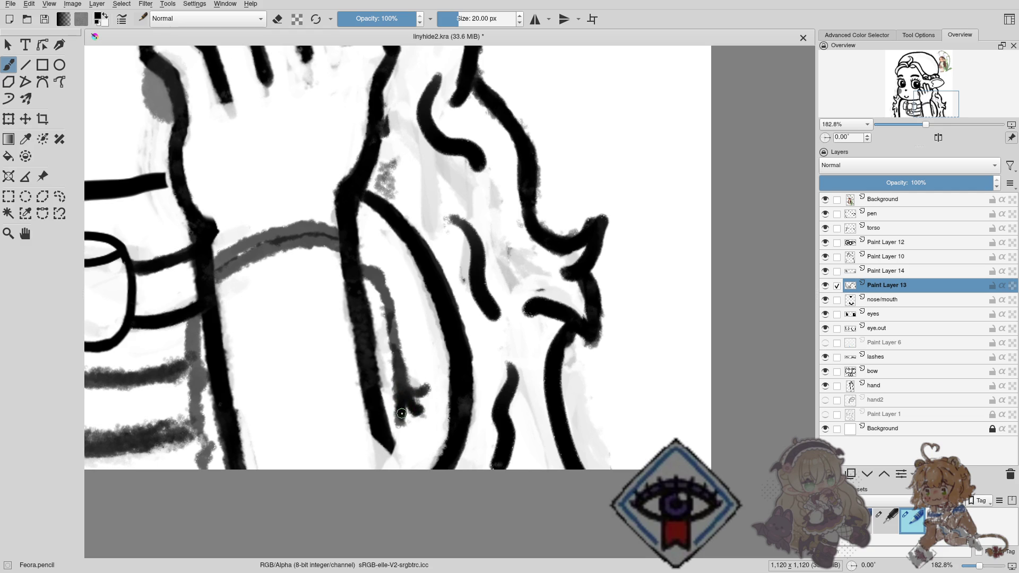
{"action": "left_click_drag", "start_coordinate": [402, 413], "coordinate": [396, 354]}
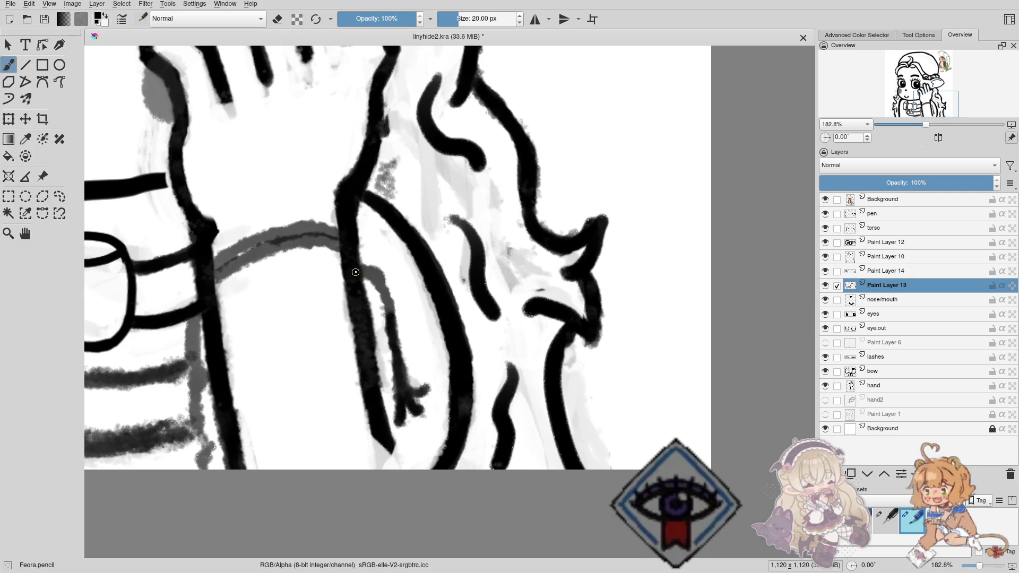
{"action": "mouse_move", "coordinate": [361, 268]}
{"action": "left_mouse_down"}
{"action": "mouse_move", "coordinate": [390, 300]}
{"action": "mouse_move", "coordinate": [390, 339]}
{"action": "left_mouse_up"}
{"action": "key", "text": "e"}
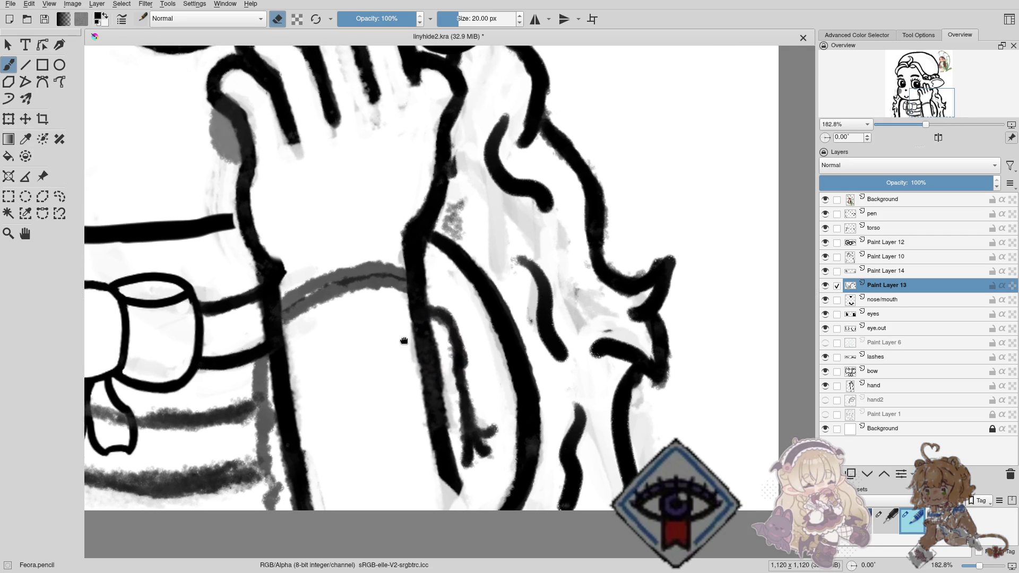
{"action": "left_click_drag", "start_coordinate": [265, 281], "coordinate": [339, 326]}
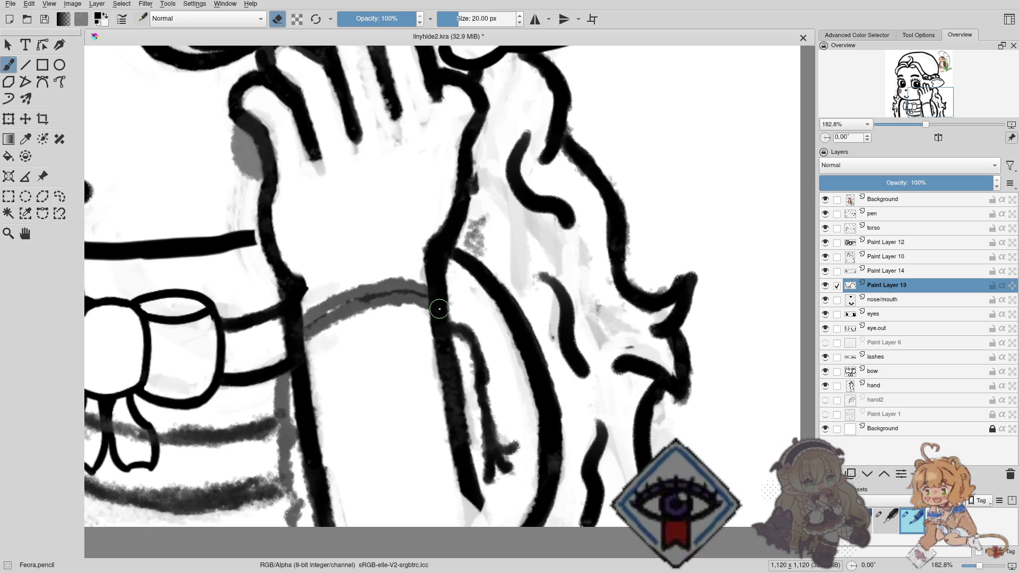
{"action": "key", "text": "e"}
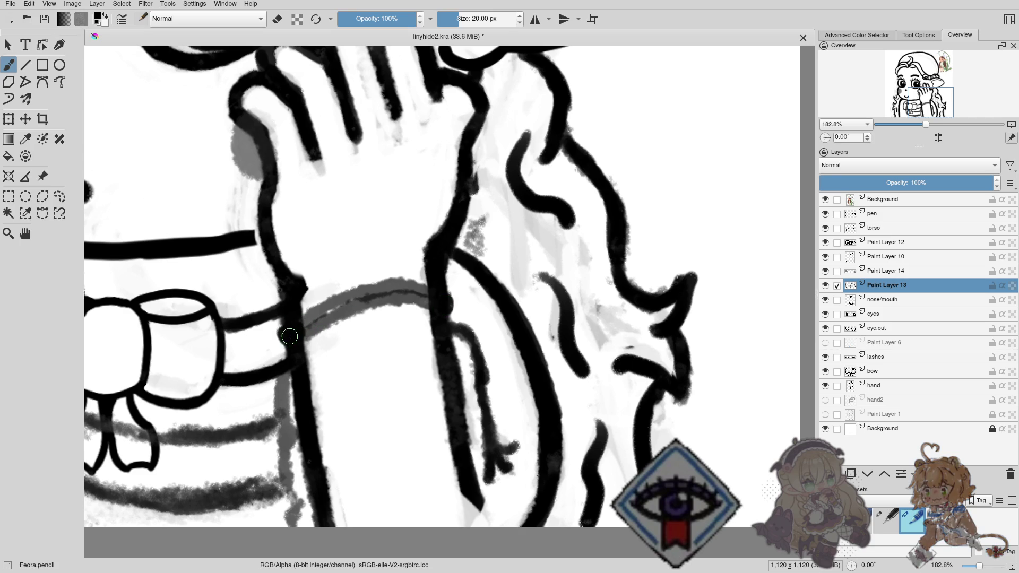
Ink the sleeve's grey arc black, extend the line down the arm, and tidy the inner line.
{"action": "mouse_move", "coordinate": [290, 336]}
{"action": "left_mouse_down"}
{"action": "mouse_move", "coordinate": [328, 303]}
{"action": "mouse_move", "coordinate": [427, 279]}
{"action": "left_mouse_up"}
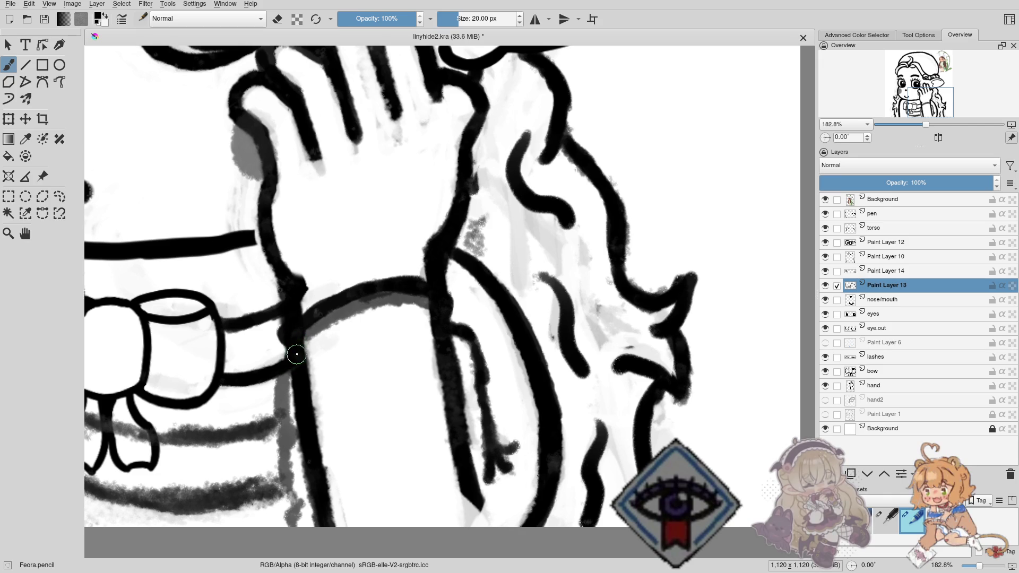
{"action": "left_click_drag", "start_coordinate": [296, 355], "coordinate": [282, 406]}
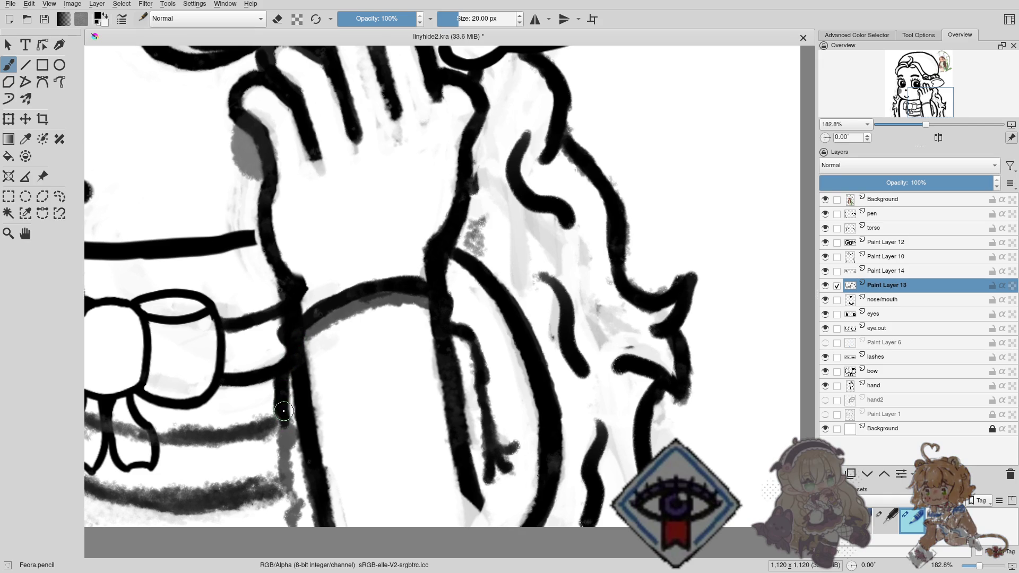
{"action": "left_click_drag", "start_coordinate": [284, 416], "coordinate": [291, 495]}
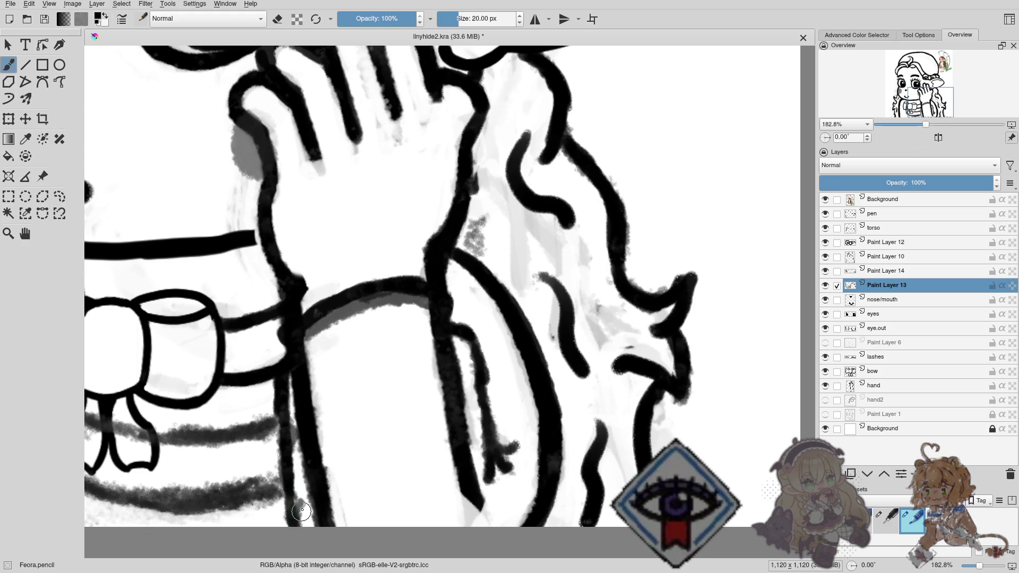
{"action": "key", "text": "e"}
{"action": "mouse_move", "coordinate": [492, 384]}
{"action": "left_mouse_down"}
{"action": "mouse_move", "coordinate": [480, 398]}
{"action": "mouse_move", "coordinate": [497, 406]}
{"action": "left_mouse_up"}
{"action": "key", "text": "e"}
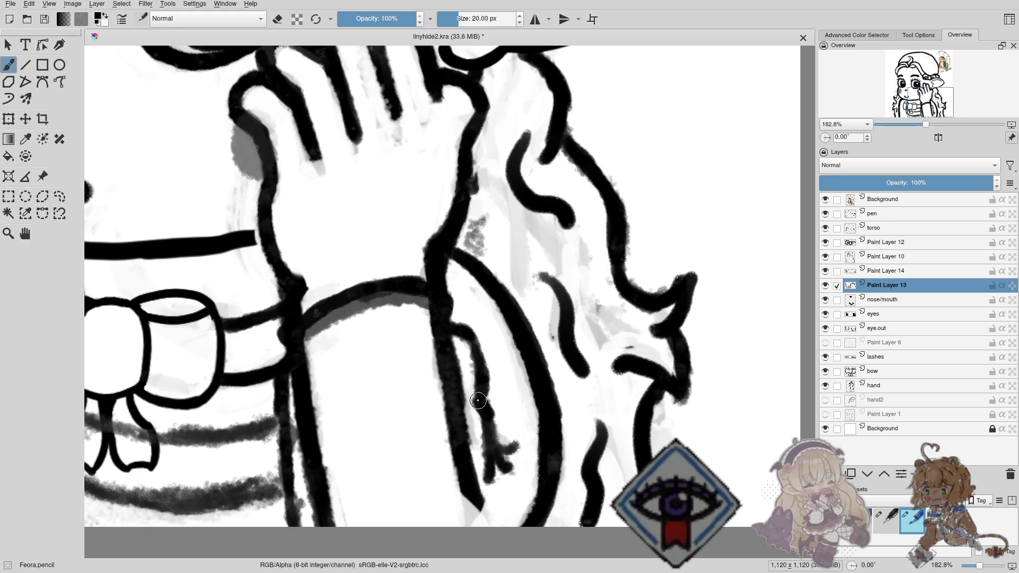
Erase the stray thin line and grey shading near the arc, then fill the outline gap.
{"action": "key", "text": "e"}
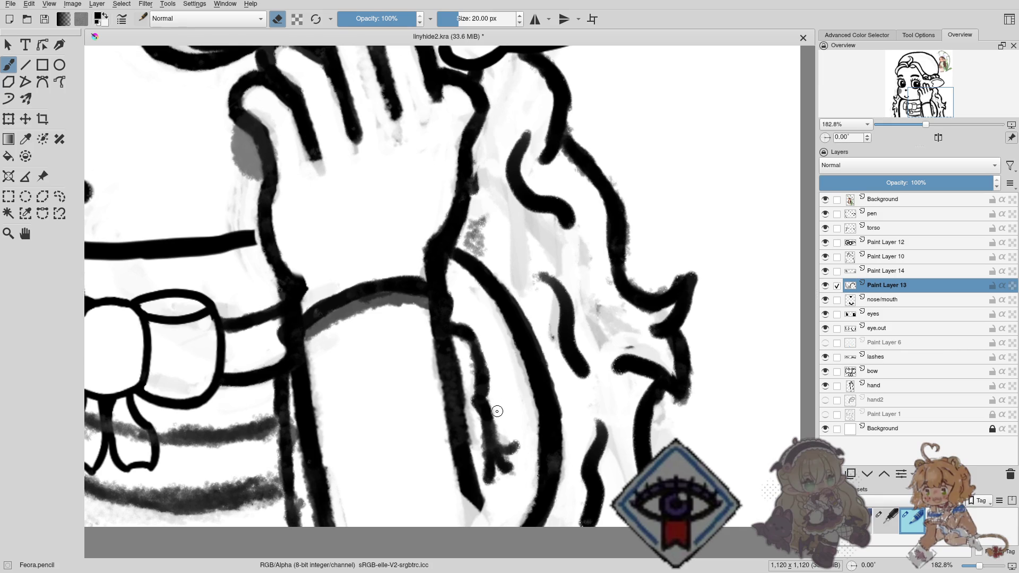
{"action": "left_click_drag", "start_coordinate": [472, 392], "coordinate": [471, 378]}
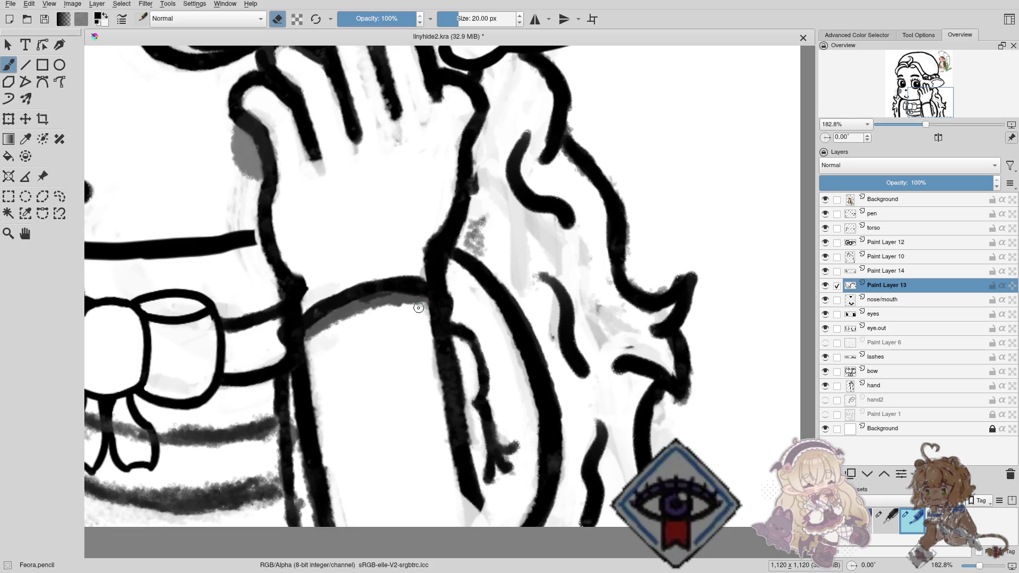
{"action": "mouse_move", "coordinate": [411, 302]}
{"action": "left_mouse_down"}
{"action": "mouse_move", "coordinate": [329, 324]}
{"action": "mouse_move", "coordinate": [394, 301]}
{"action": "mouse_move", "coordinate": [383, 302]}
{"action": "left_mouse_up"}
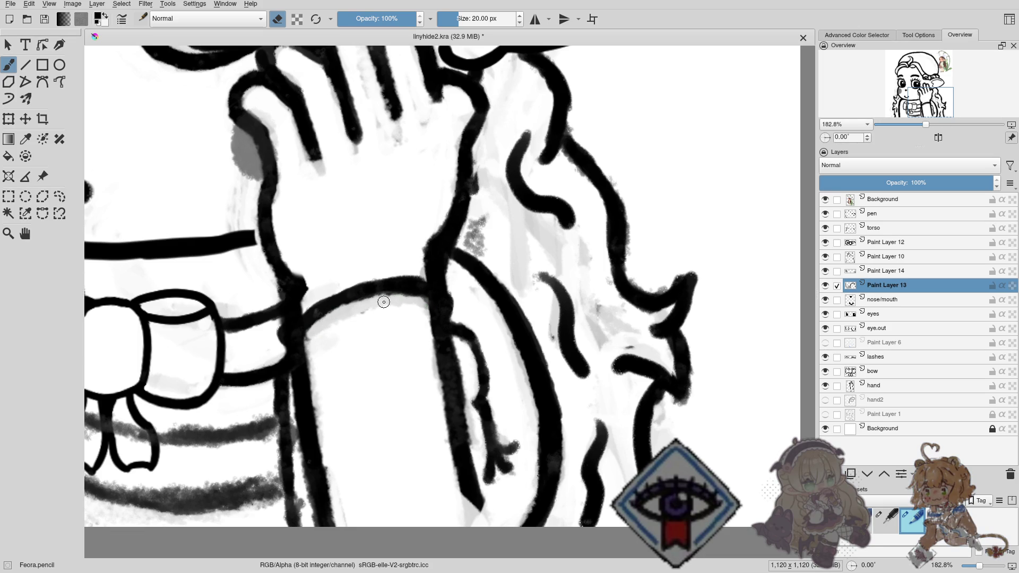
{"action": "left_click_drag", "start_coordinate": [316, 338], "coordinate": [313, 339]}
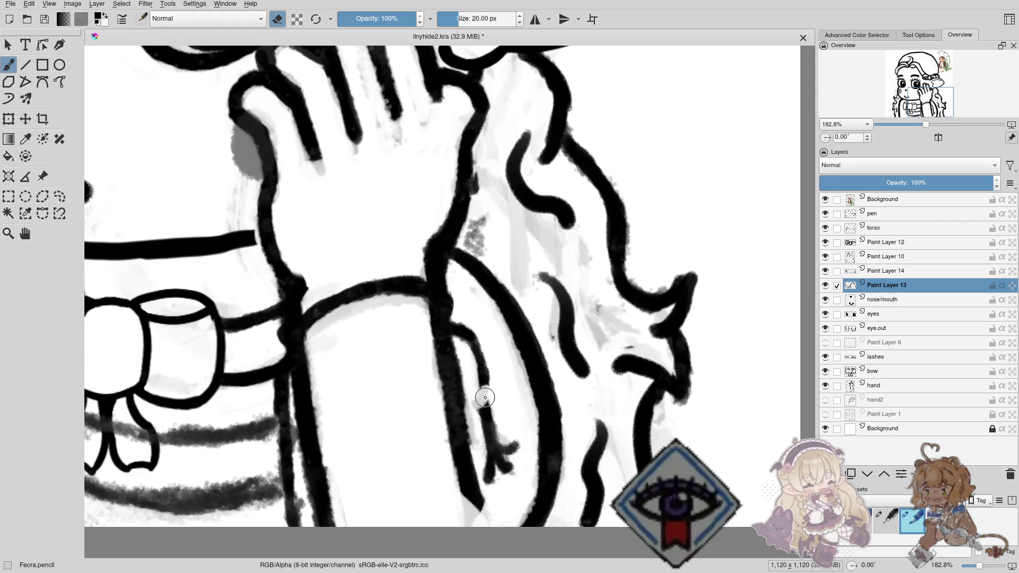
{"action": "key", "text": "e"}
{"action": "left_click_drag", "start_coordinate": [485, 382], "coordinate": [482, 412]}
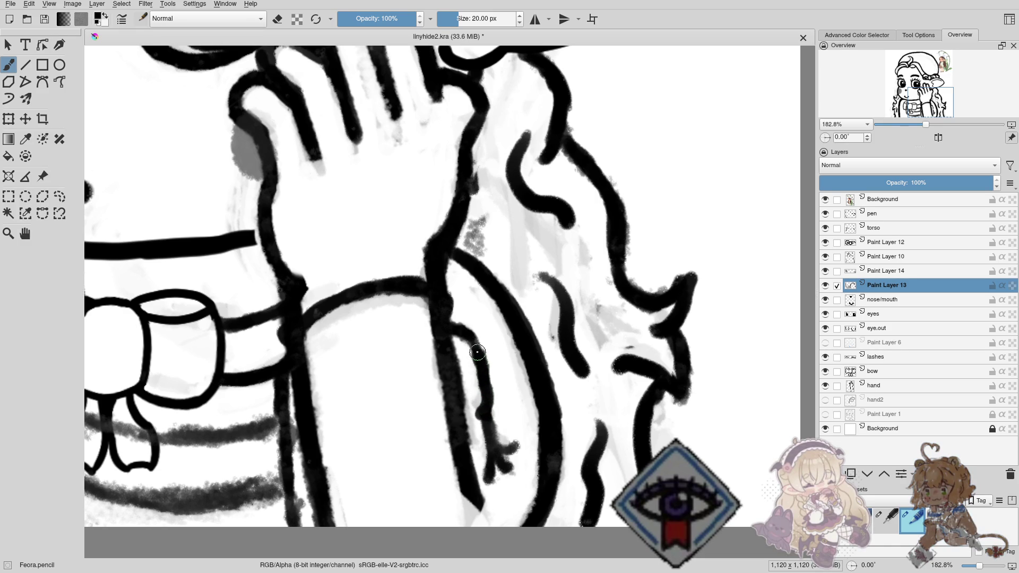
Thicken the arm's left outline beside the chest and trim its edge with the eraser.
{"action": "left_click_drag", "start_coordinate": [504, 364], "coordinate": [473, 311]}
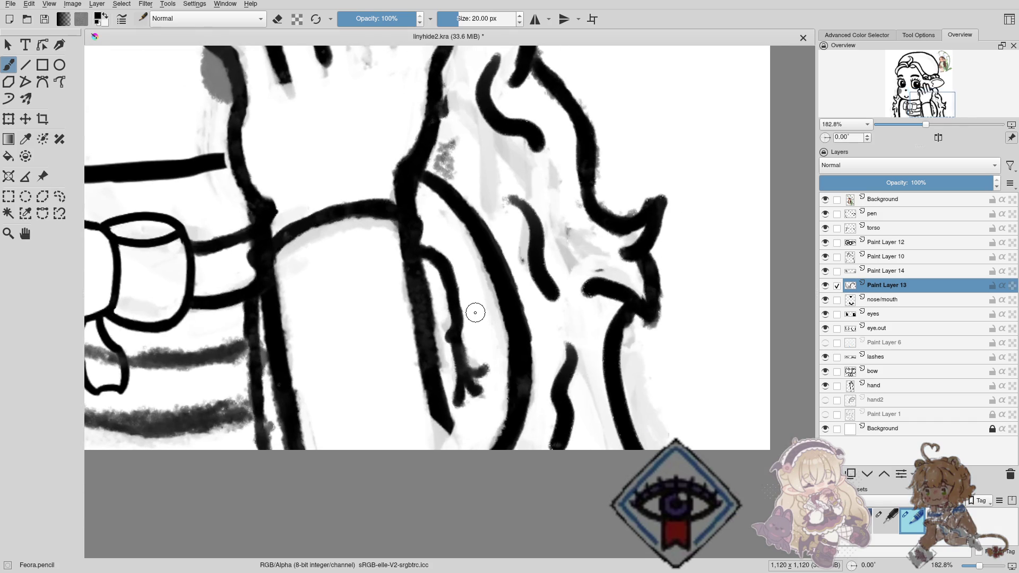
{"action": "left_click_drag", "start_coordinate": [452, 355], "coordinate": [576, 367]}
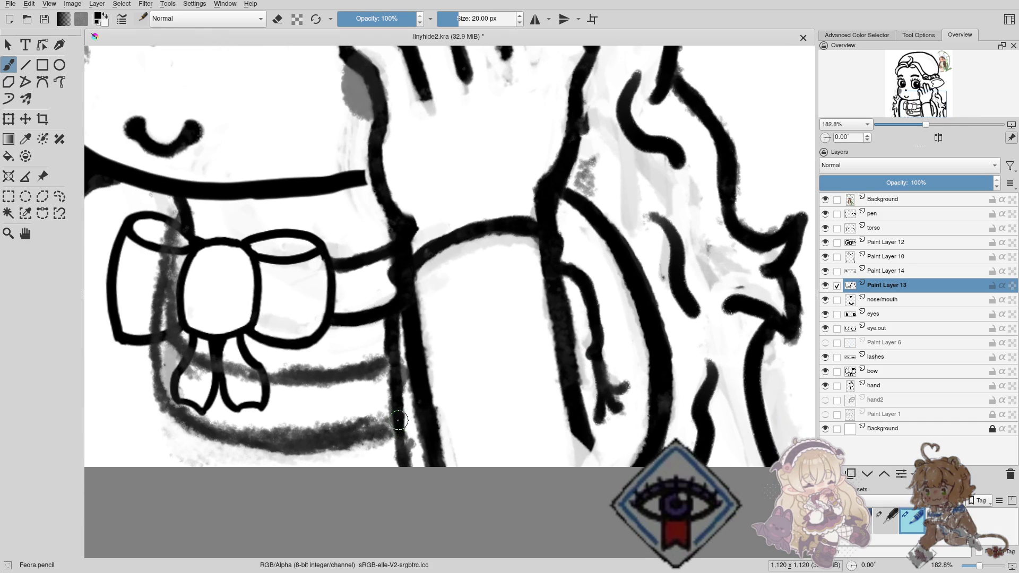
{"action": "left_click_drag", "start_coordinate": [403, 443], "coordinate": [418, 482]}
{"action": "key", "text": "e"}
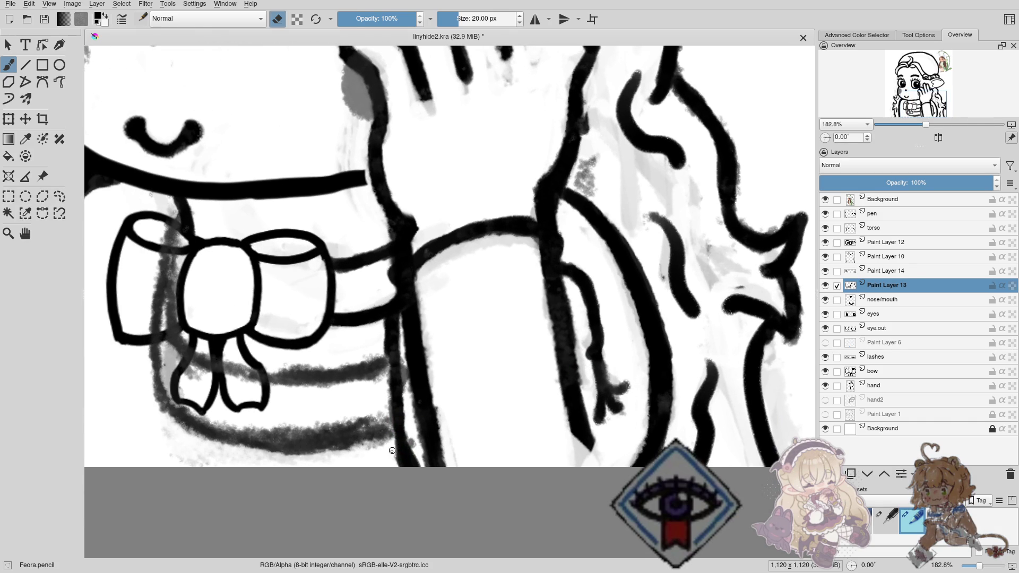
{"action": "left_click_drag", "start_coordinate": [432, 352], "coordinate": [416, 405]}
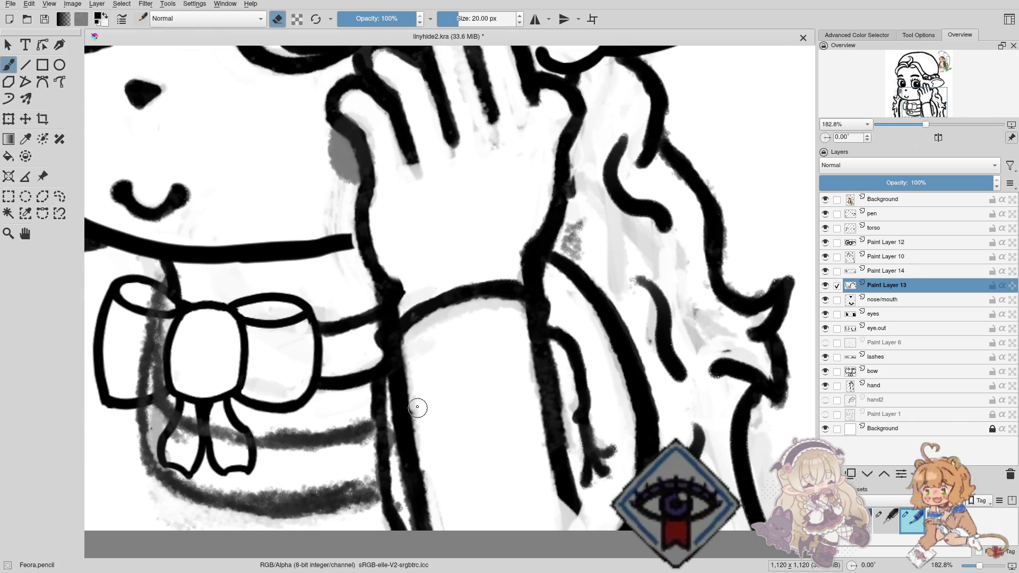
{"action": "mouse_move", "coordinate": [394, 357]}
{"action": "left_mouse_down"}
{"action": "mouse_move", "coordinate": [406, 371]}
{"action": "mouse_move", "coordinate": [420, 327]}
{"action": "left_mouse_up"}
{"action": "key", "text": "e"}
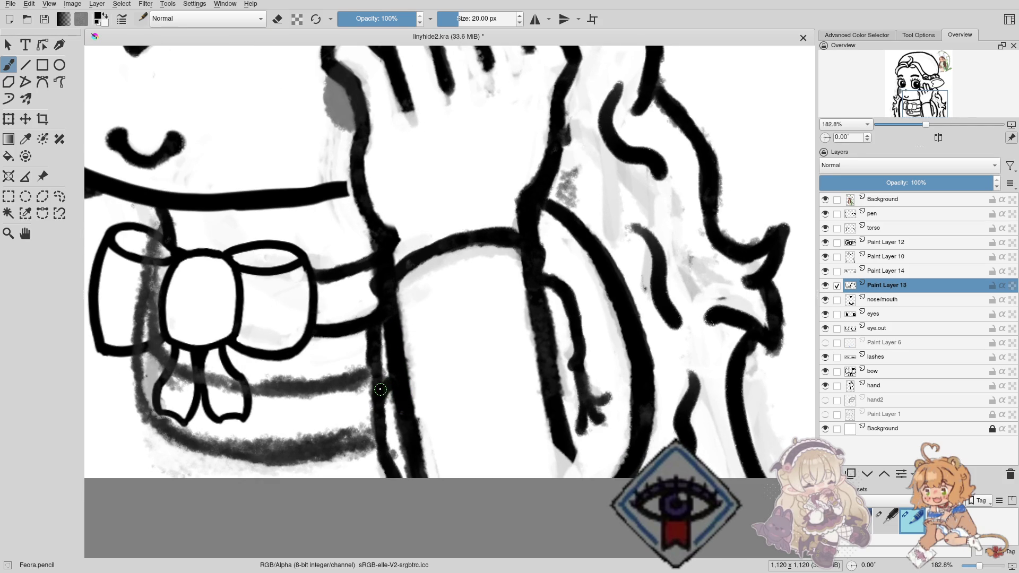
Return to painting mode and pan back to the hand, face and bow.
{"action": "key", "text": "e"}
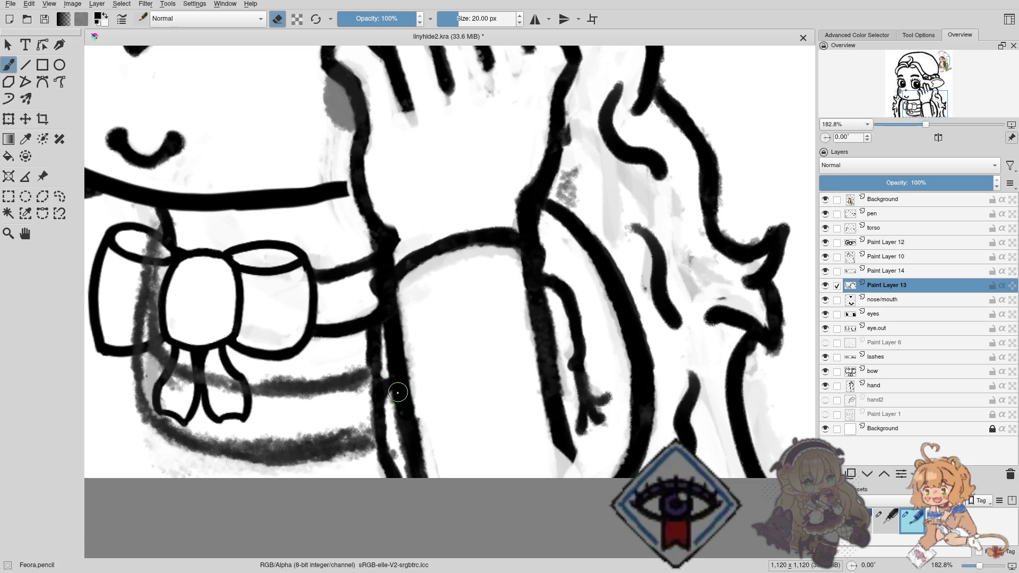
{"action": "key", "text": "e"}
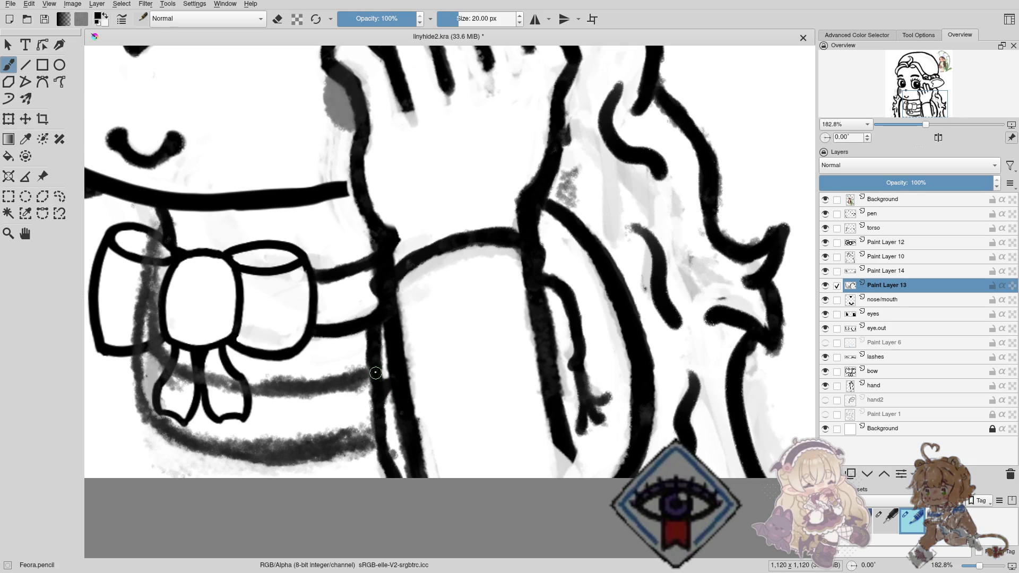
{"action": "left_click_drag", "start_coordinate": [489, 364], "coordinate": [433, 374]}
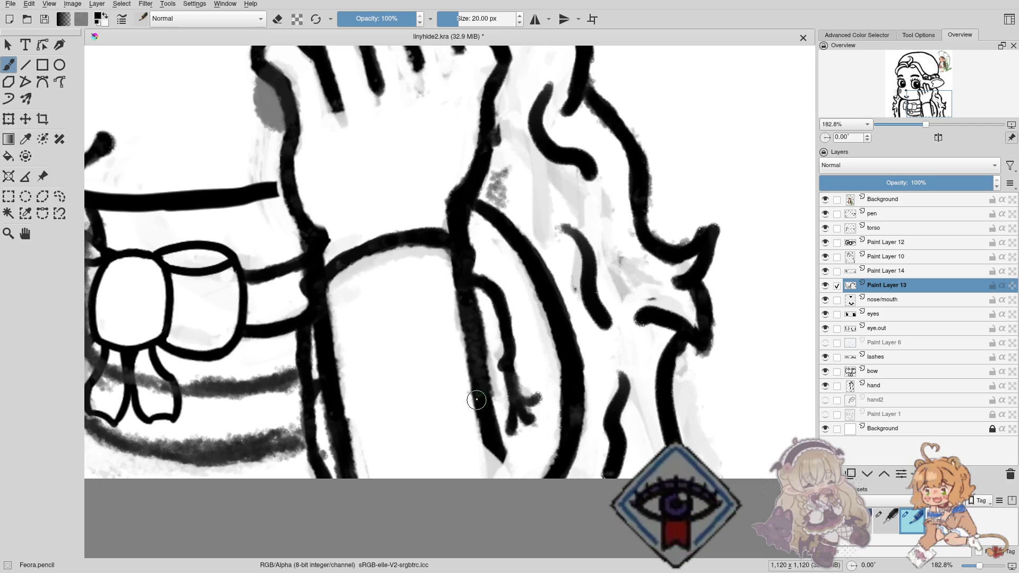
{"action": "left_click_drag", "start_coordinate": [484, 353], "coordinate": [501, 411]}
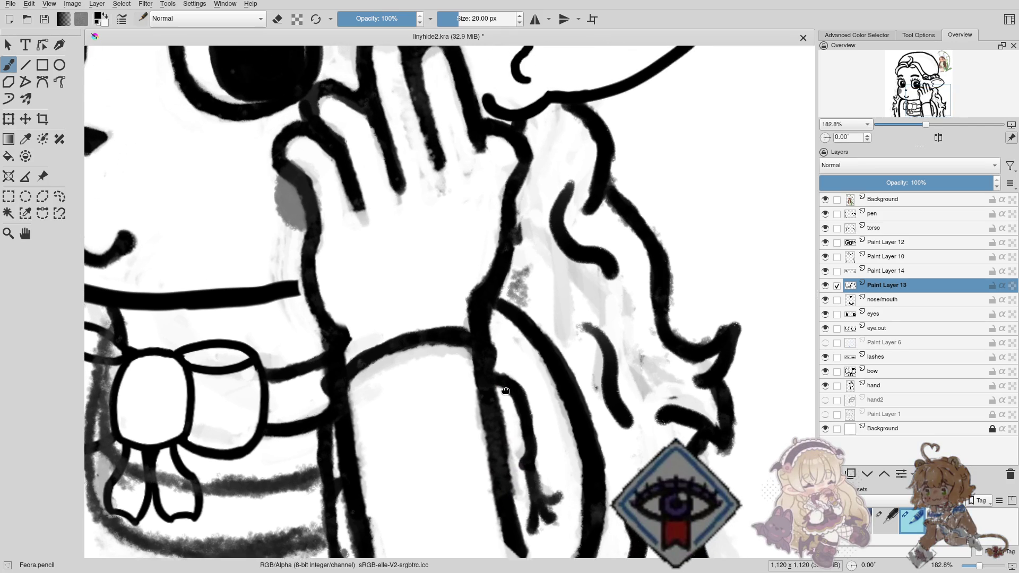
{"action": "mouse_move", "coordinate": [516, 332]}
{"action": "left_mouse_down"}
{"action": "mouse_move", "coordinate": [539, 392]}
{"action": "mouse_move", "coordinate": [659, 336]}
{"action": "left_mouse_up"}
{"action": "left_click_drag", "start_coordinate": [455, 364], "coordinate": [526, 323]}
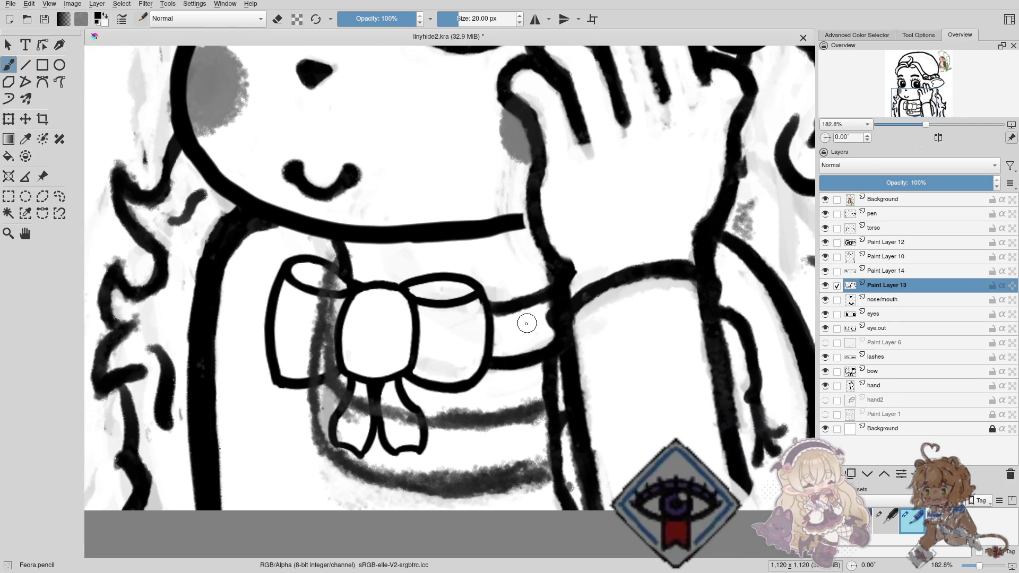
Toggle Paint Layer 13, Paint Layer 10, torso, pen and Paint Layer 6 to compare their strokes.
{"action": "left_click", "coordinate": [825, 285]}
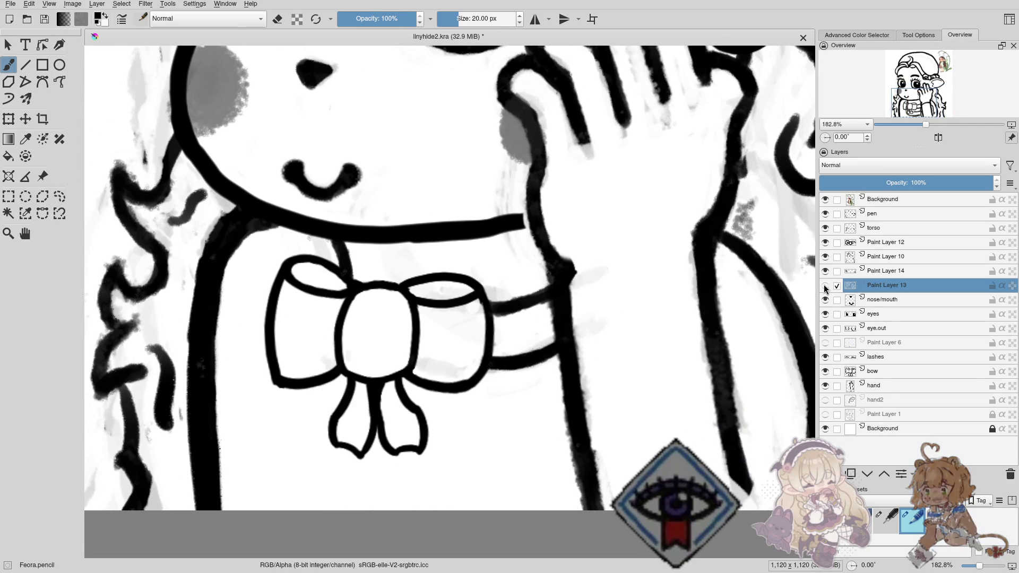
{"action": "left_click", "coordinate": [824, 285]}
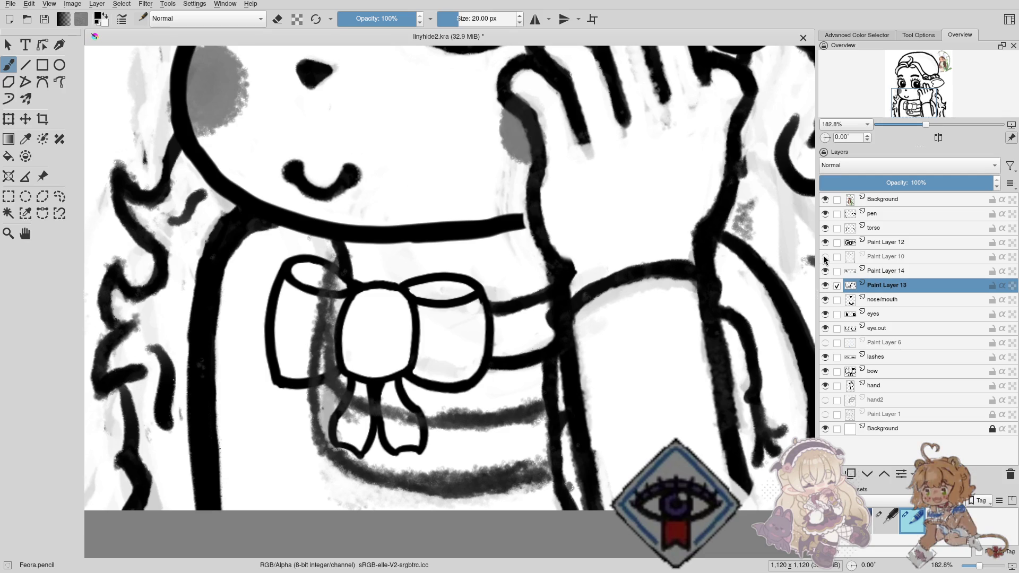
{"action": "left_click", "coordinate": [825, 257]}
{"action": "left_click", "coordinate": [825, 257]}
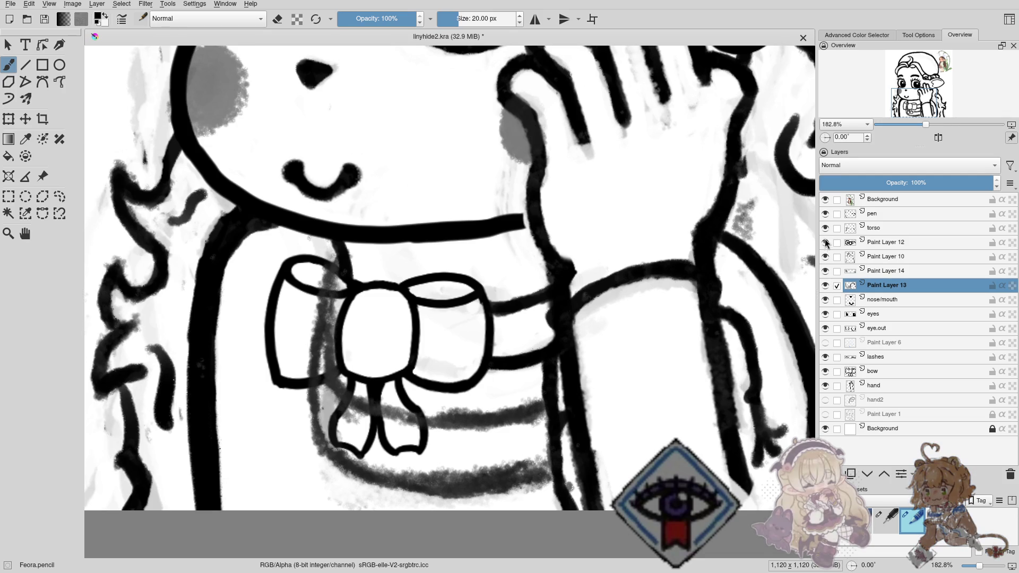
{"action": "left_click", "coordinate": [825, 228]}
{"action": "left_click", "coordinate": [825, 228]}
{"action": "left_click", "coordinate": [825, 213]}
{"action": "left_click", "coordinate": [824, 213]}
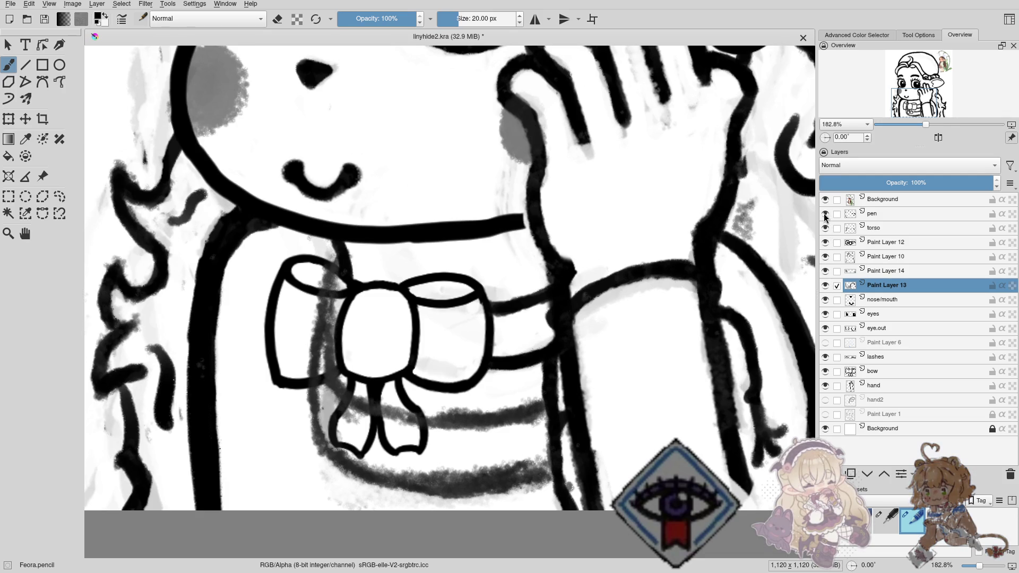
{"action": "left_click", "coordinate": [828, 342]}
{"action": "left_click", "coordinate": [828, 341]}
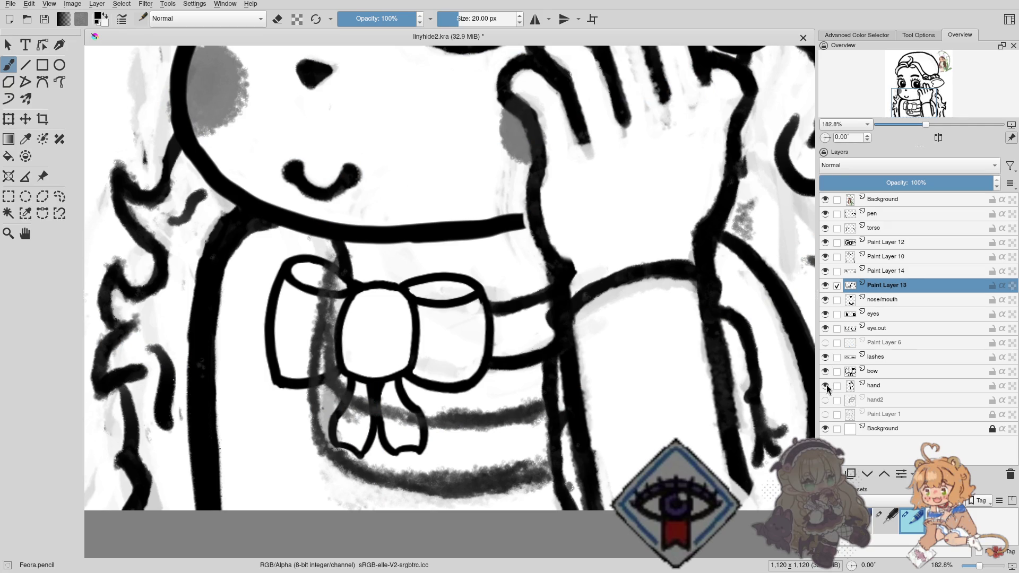
{"action": "left_click", "coordinate": [826, 285]}
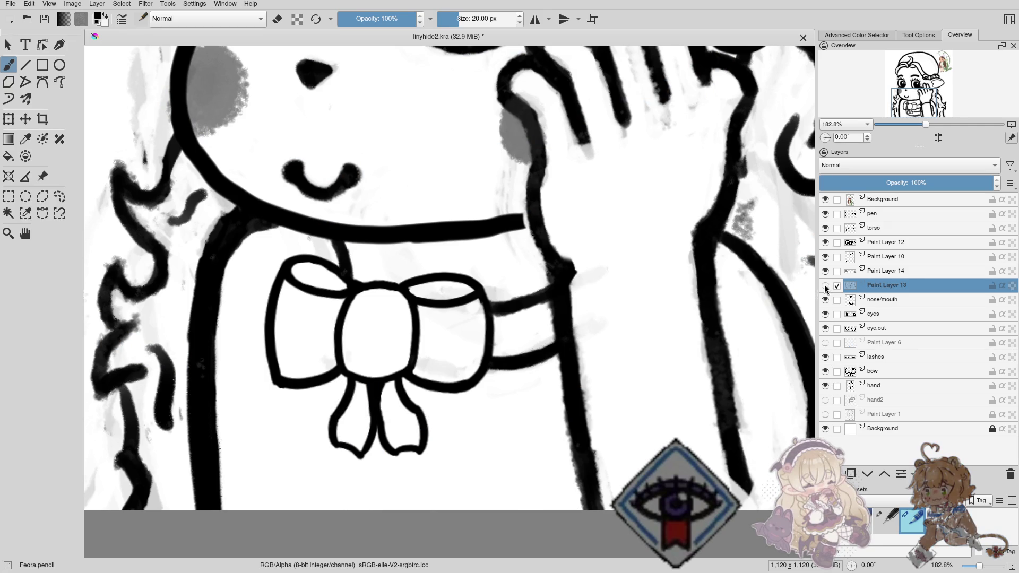
{"action": "left_click", "coordinate": [824, 286]}
{"action": "scroll", "coordinate": [393, 322], "scroll_direction": "up", "scroll_amount": 1}
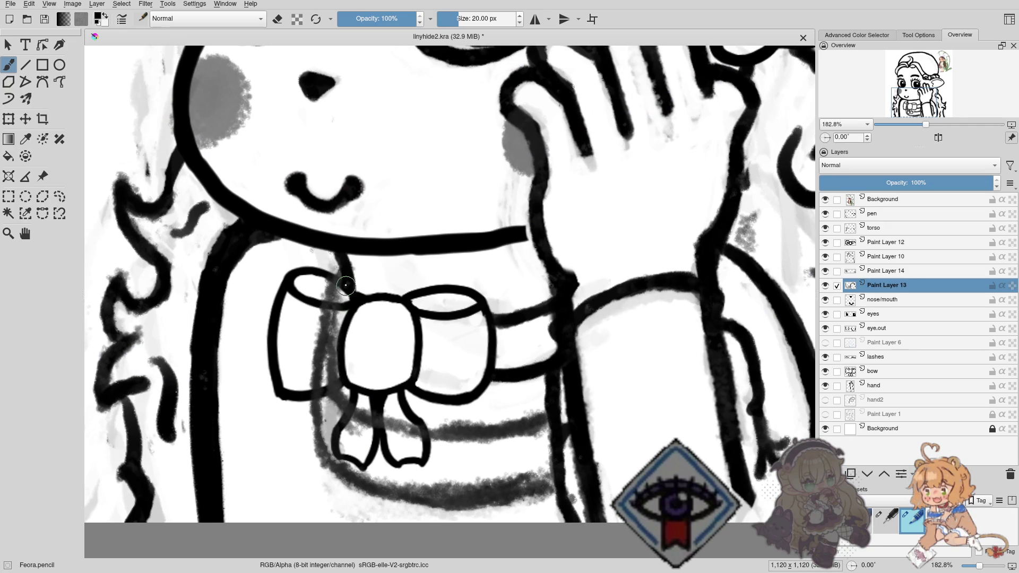
Ink a line down beside the bow knot and a thick line along the band's bottom.
{"action": "mouse_move", "coordinate": [347, 290]}
{"action": "left_mouse_down"}
{"action": "mouse_move", "coordinate": [318, 367]}
{"action": "mouse_move", "coordinate": [320, 458]}
{"action": "left_mouse_up"}
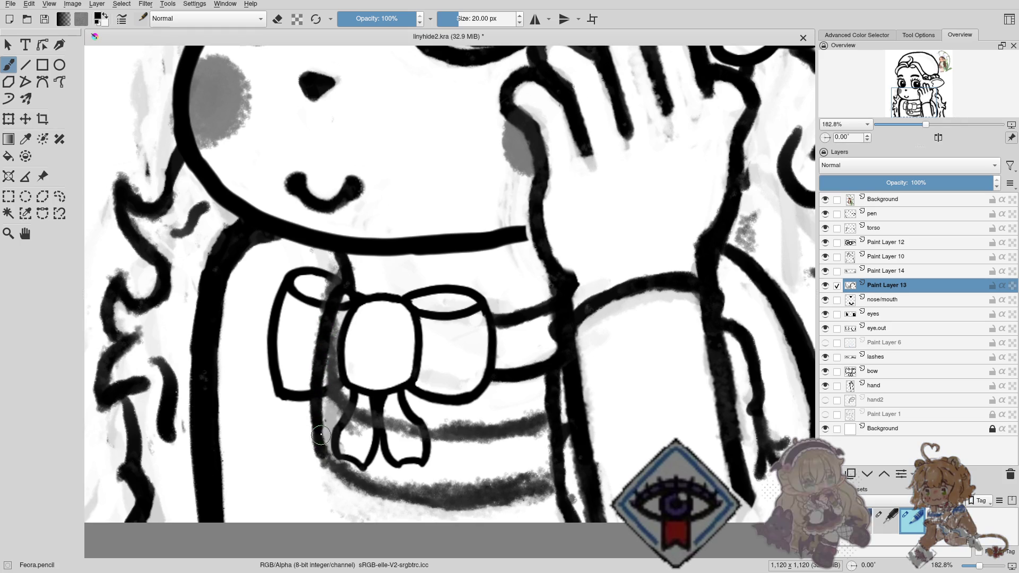
{"action": "left_click_drag", "start_coordinate": [345, 387], "coordinate": [268, 334]}
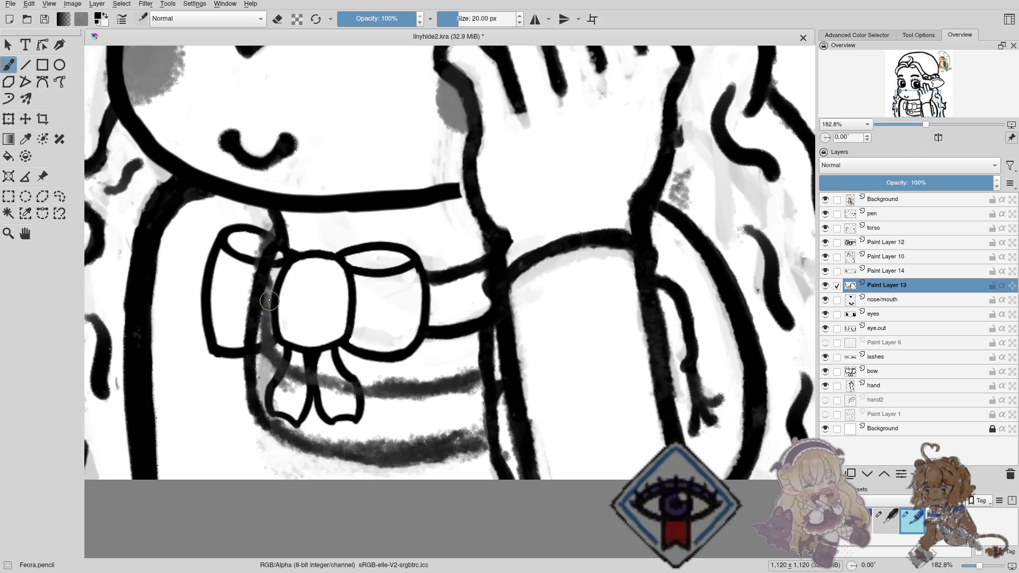
{"action": "mouse_move", "coordinate": [267, 287]}
{"action": "left_mouse_down"}
{"action": "mouse_move", "coordinate": [311, 382]}
{"action": "mouse_move", "coordinate": [476, 372]}
{"action": "left_mouse_up"}
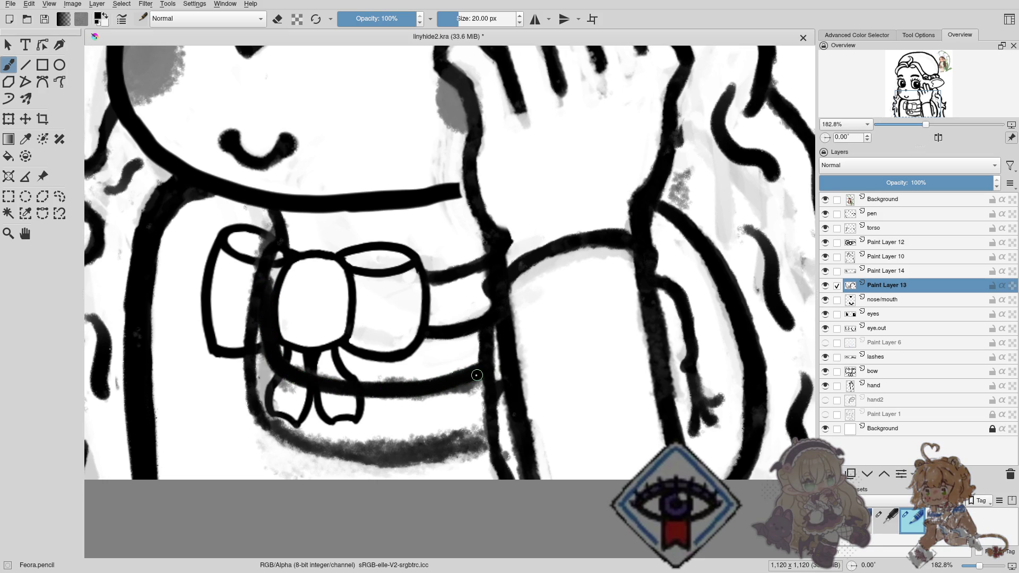
{"action": "mouse_move", "coordinate": [487, 432]}
{"action": "left_mouse_down"}
{"action": "mouse_move", "coordinate": [304, 440]}
{"action": "mouse_move", "coordinate": [247, 404]}
{"action": "left_mouse_up"}
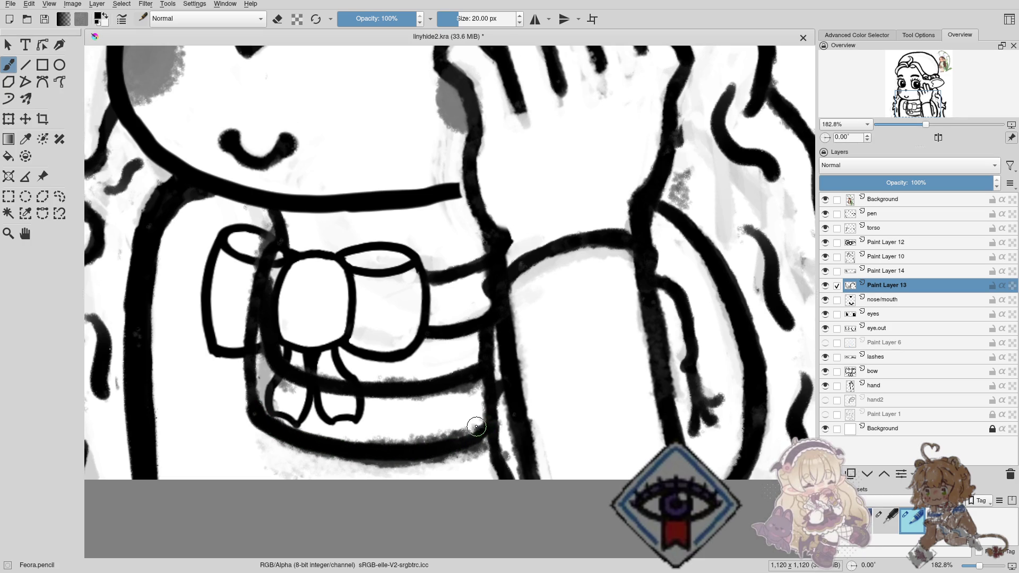
Erase to smooth the new bottom line and trim the bow's left loop, then recheck Paint Layer 13.
{"action": "key", "text": "e"}
{"action": "left_click_drag", "start_coordinate": [469, 421], "coordinate": [370, 434]}
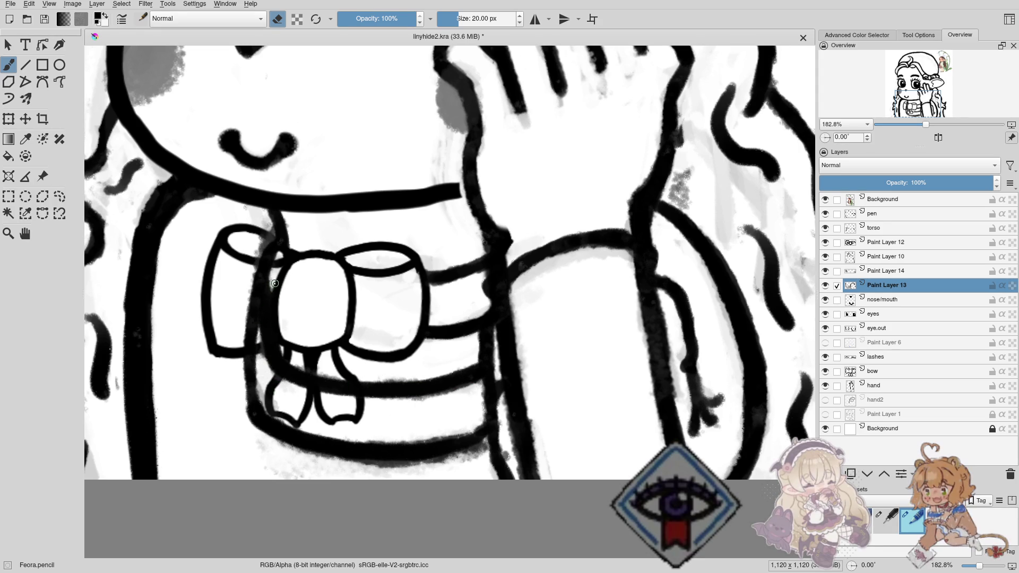
{"action": "left_click_drag", "start_coordinate": [273, 253], "coordinate": [267, 236]}
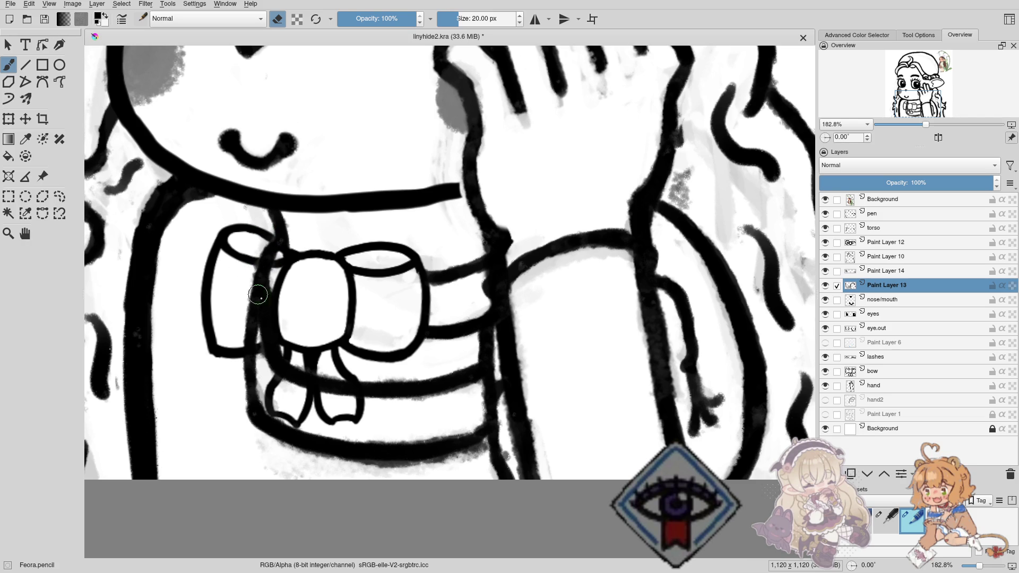
{"action": "left_click_drag", "start_coordinate": [371, 345], "coordinate": [428, 325]}
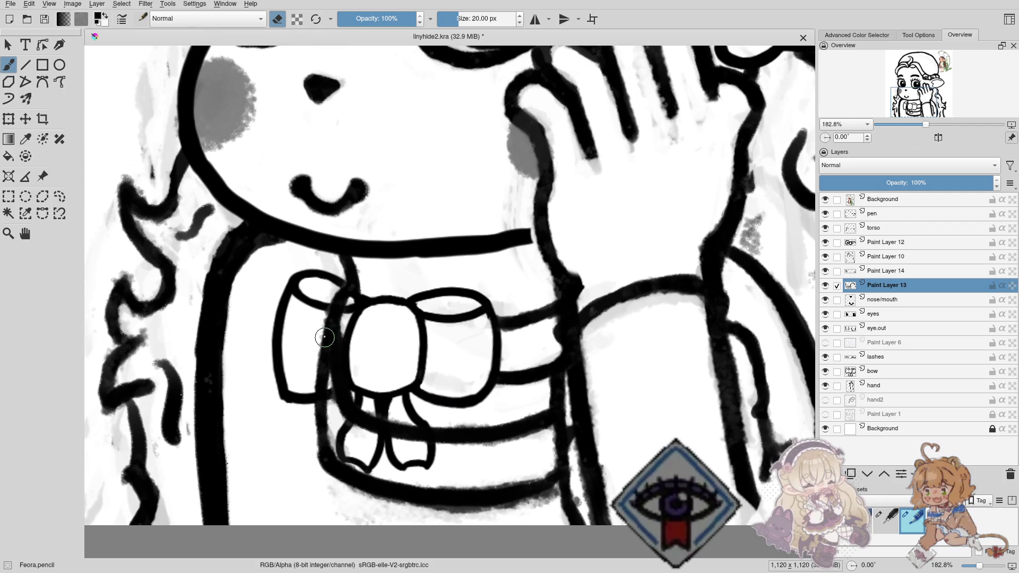
{"action": "left_click_drag", "start_coordinate": [358, 329], "coordinate": [361, 390]}
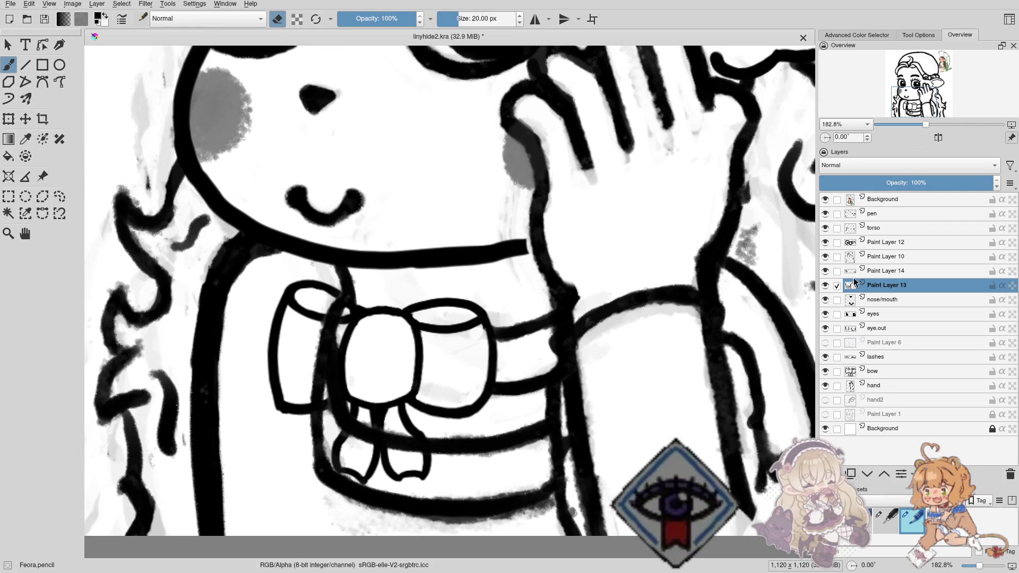
{"action": "left_click", "coordinate": [825, 285]}
{"action": "left_click", "coordinate": [825, 285]}
Rename Paint Layer 13 to 'torso 2' after toggling its visibility.
{"action": "left_click", "coordinate": [825, 285]}
{"action": "left_click", "coordinate": [825, 285]}
{"action": "double_click", "coordinate": [878, 286]}
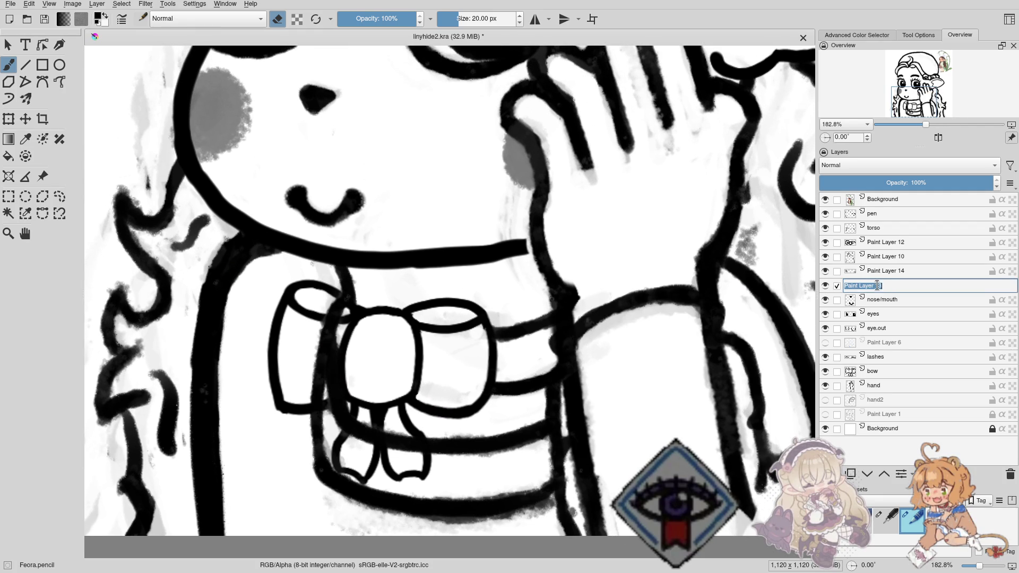
{"action": "type", "text": "torso"}
{"action": "type", "text": " 2"}
{"action": "key", "text": "Return"}
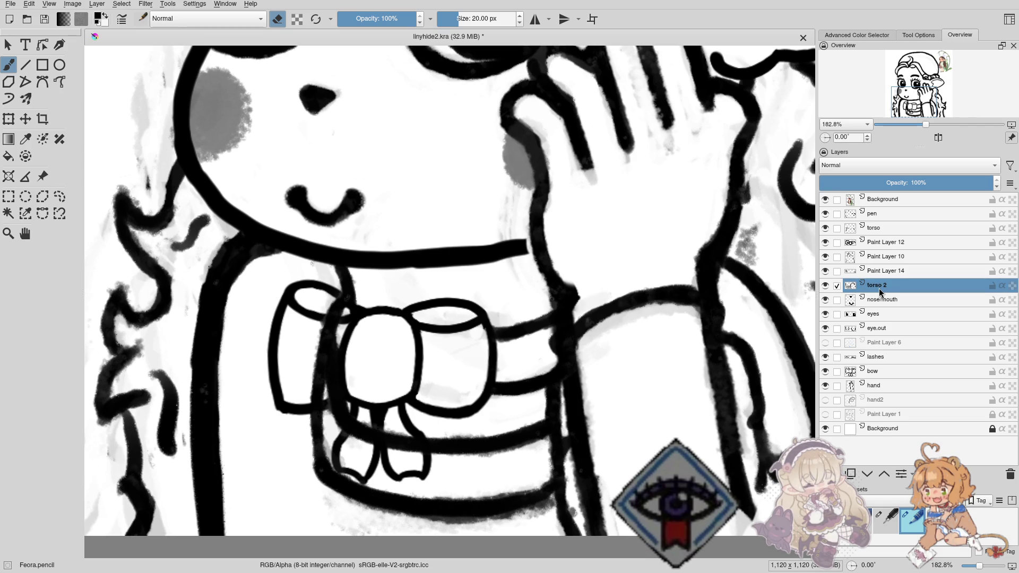
Pan the canvas toward the hand and curls, and tilt it to view the head.
{"action": "left_click_drag", "start_coordinate": [445, 262], "coordinate": [374, 294]}
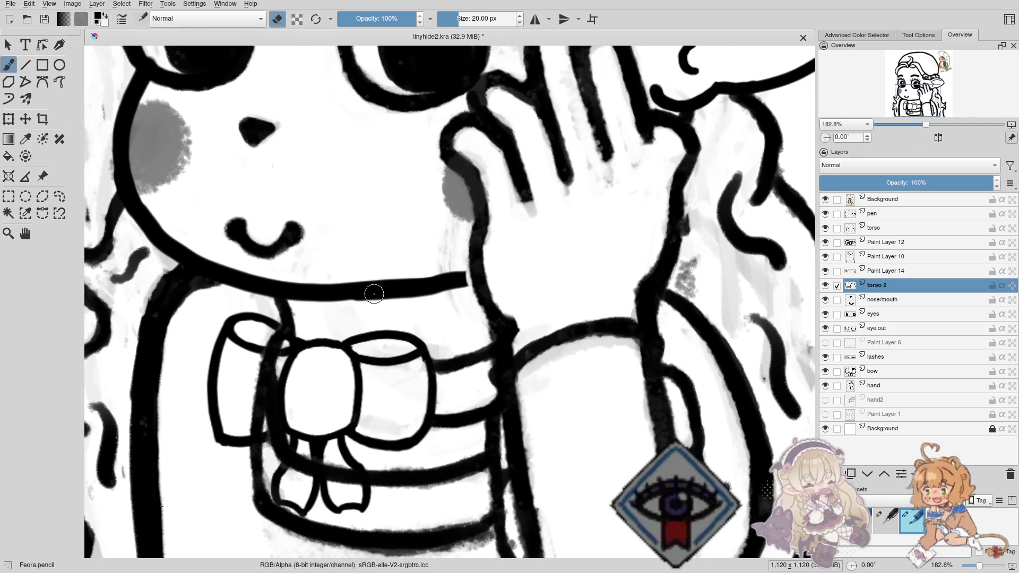
{"action": "left_click_drag", "start_coordinate": [495, 307], "coordinate": [393, 313]}
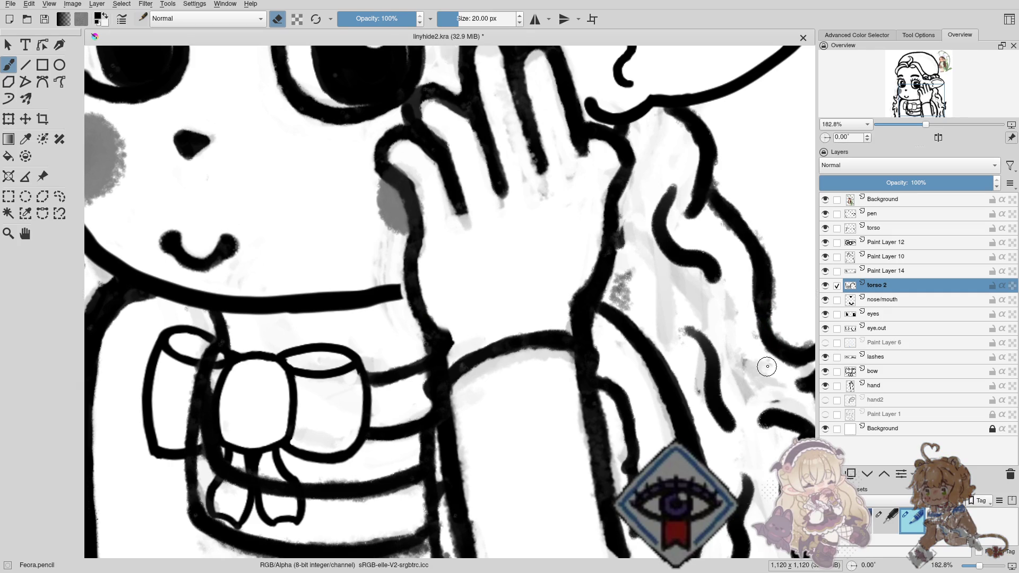
{"action": "mouse_move", "coordinate": [704, 332]}
{"action": "left_mouse_down"}
{"action": "mouse_move", "coordinate": [651, 297]}
{"action": "mouse_move", "coordinate": [626, 313]}
{"action": "left_mouse_up"}
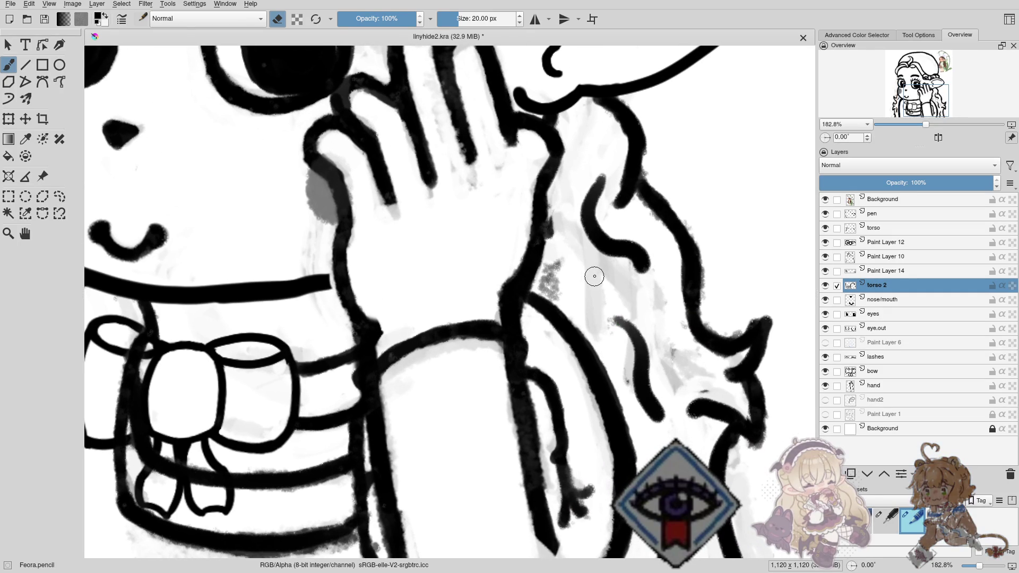
{"action": "left_click_drag", "start_coordinate": [594, 276], "coordinate": [589, 357]}
Rotate the view, then compare Paint Layer 12's bow on and off and leave it hidden.
{"action": "scroll", "coordinate": [493, 292], "scroll_direction": "up", "scroll_amount": 2}
{"action": "scroll", "coordinate": [499, 302], "scroll_direction": "up", "scroll_amount": 1}
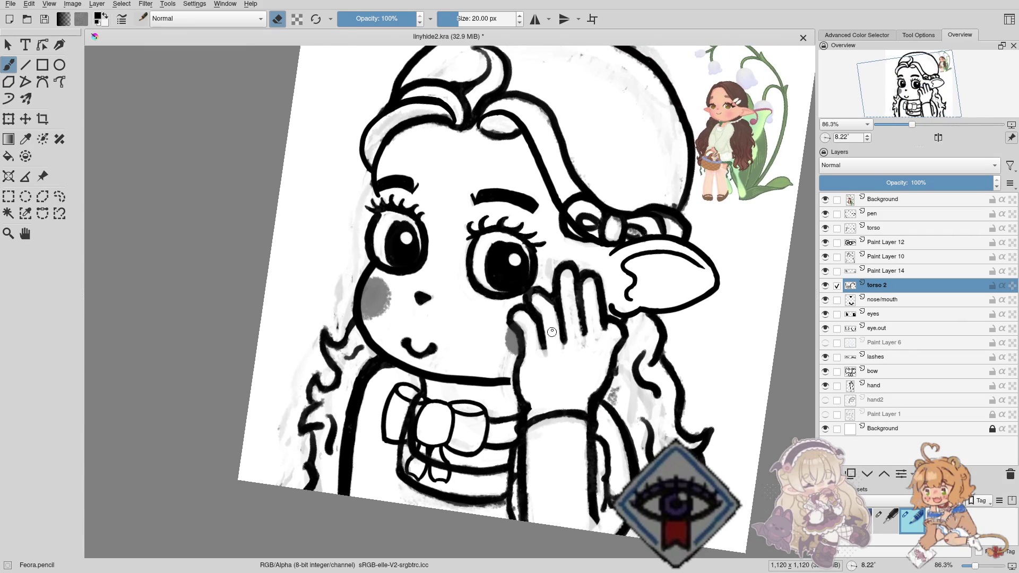
{"action": "scroll", "coordinate": [507, 319], "scroll_direction": "up", "scroll_amount": 2}
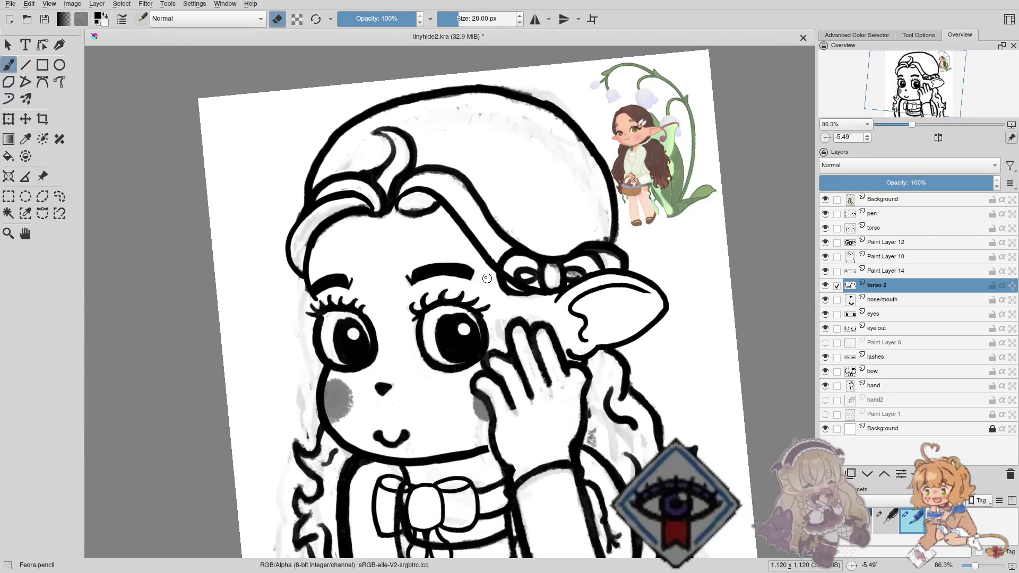
{"action": "left_click_drag", "start_coordinate": [510, 324], "coordinate": [415, 304]}
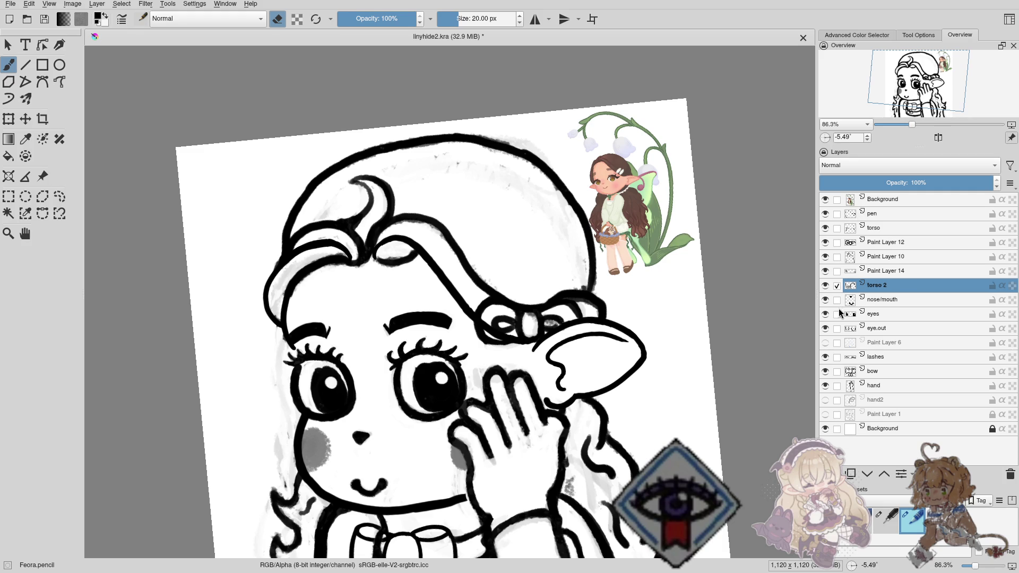
{"action": "left_click", "coordinate": [825, 243]}
{"action": "left_click", "coordinate": [826, 243]}
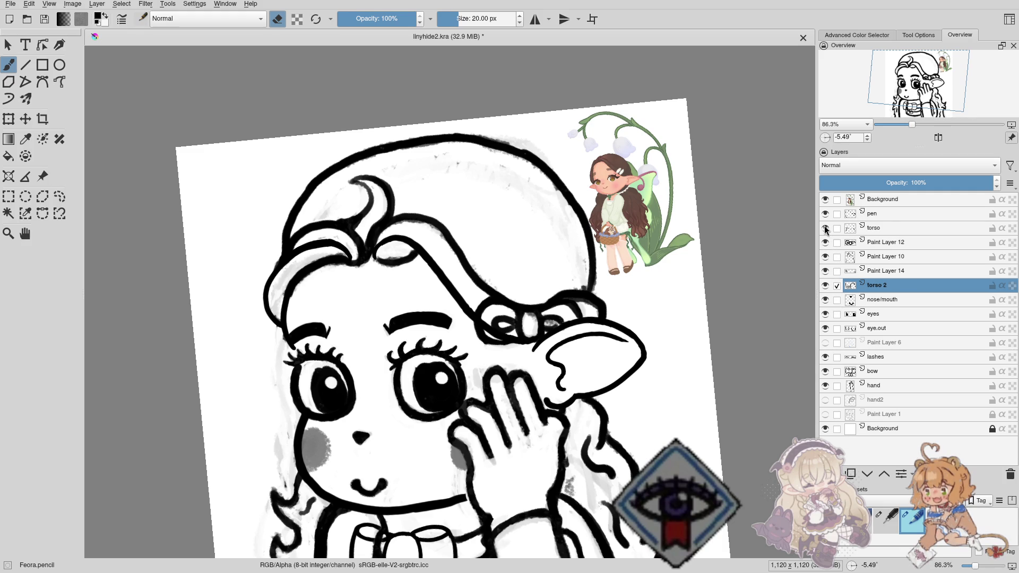
{"action": "left_click", "coordinate": [825, 243]}
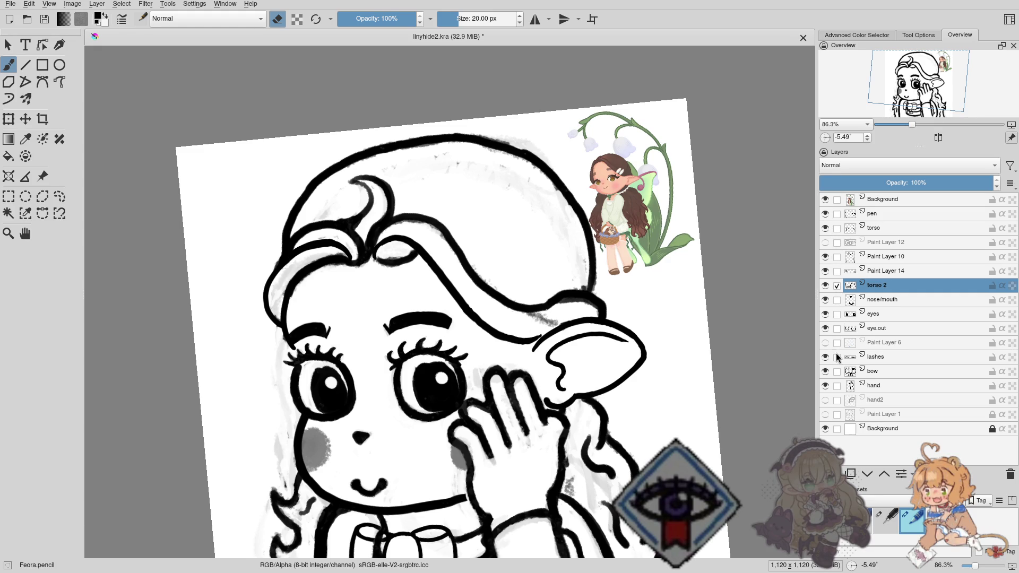
Rename Paint Layer 10 to 'hair and stuff' after checking its hair lines.
{"action": "left_click", "coordinate": [825, 257]}
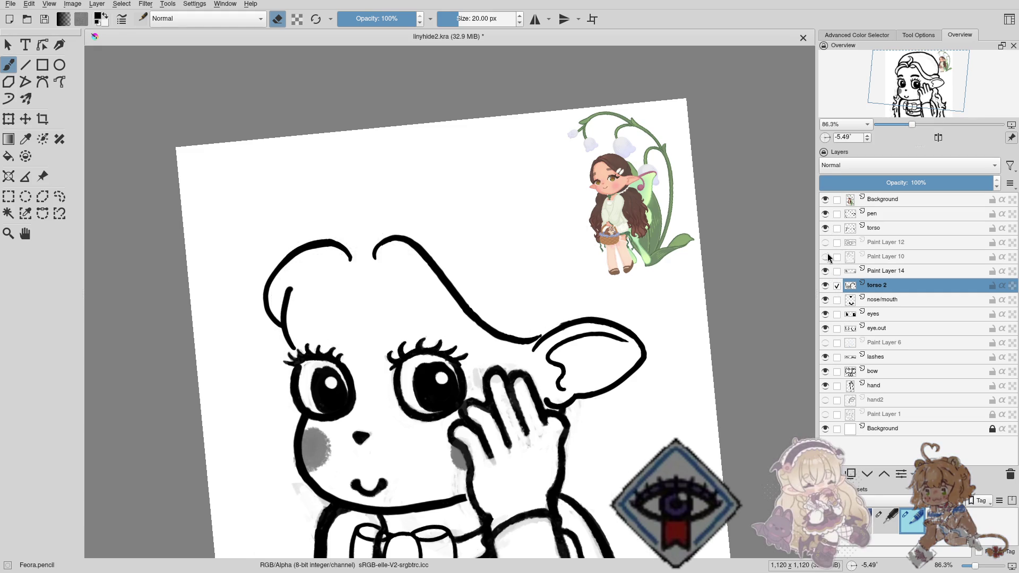
{"action": "left_click", "coordinate": [825, 257]}
{"action": "double_click", "coordinate": [894, 260]}
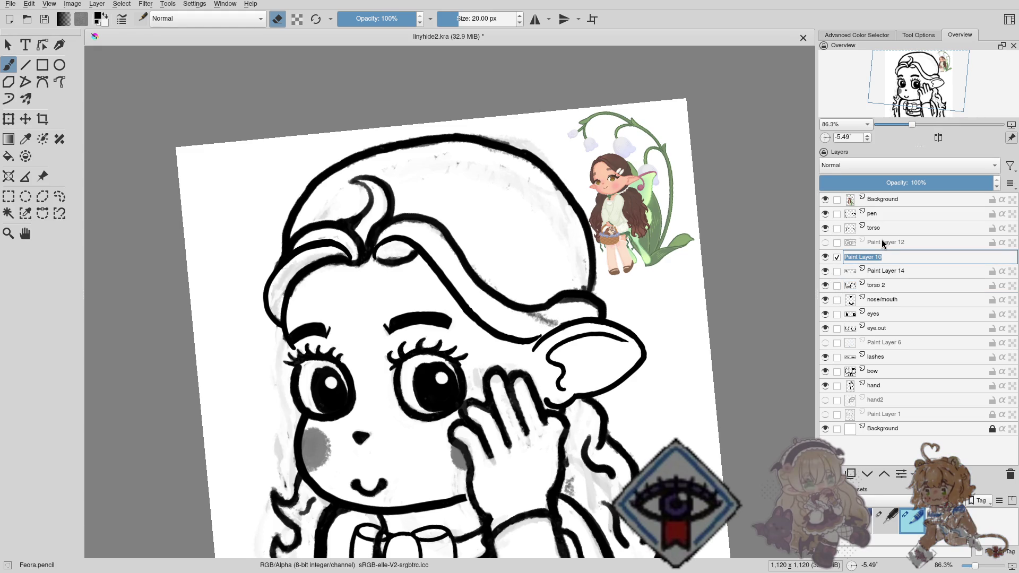
{"action": "type", "text": "hair and stuff"}
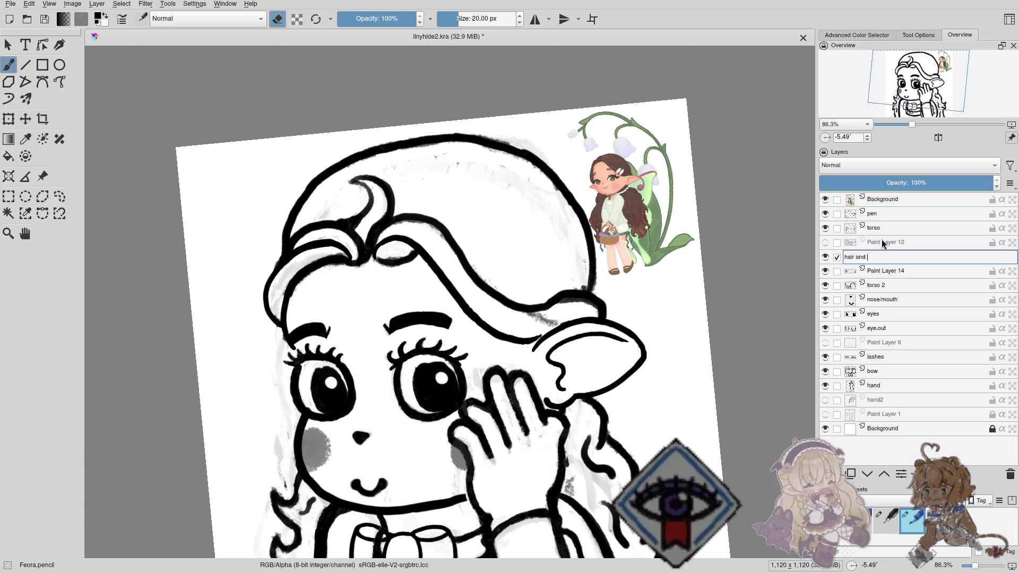
{"action": "key", "text": "Return"}
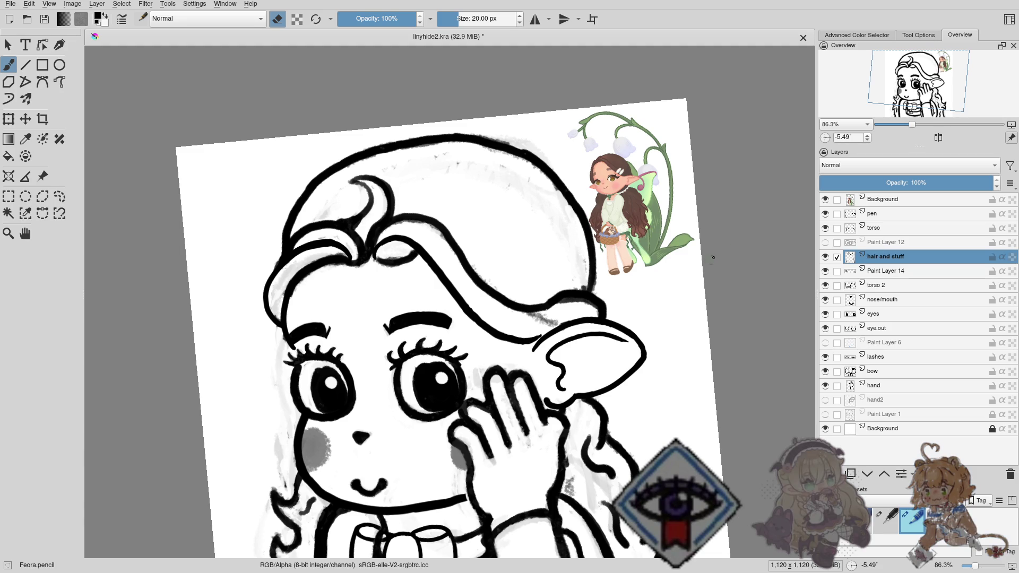
{"action": "left_click", "coordinate": [824, 257]}
{"action": "left_click", "coordinate": [825, 257]}
Show Paint Layer 12's bow again, faded to 41% opacity.
{"action": "left_click", "coordinate": [825, 243]}
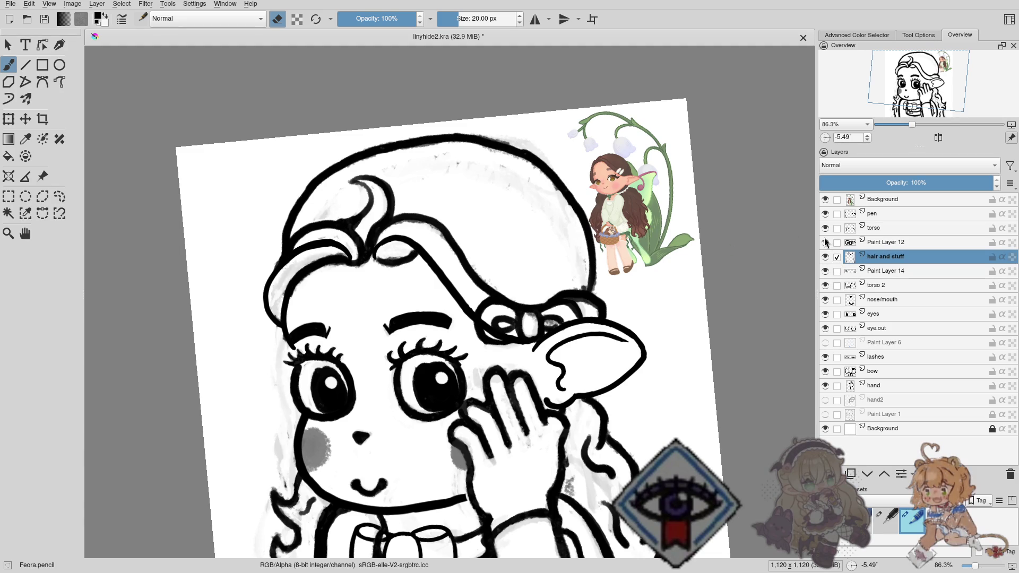
{"action": "left_click", "coordinate": [879, 244]}
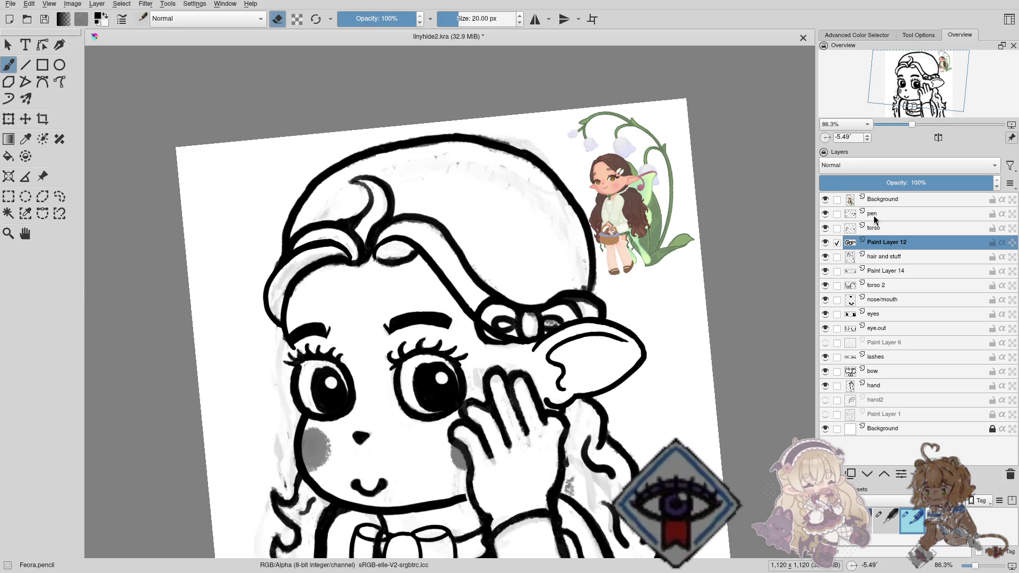
{"action": "left_click", "coordinate": [890, 182]}
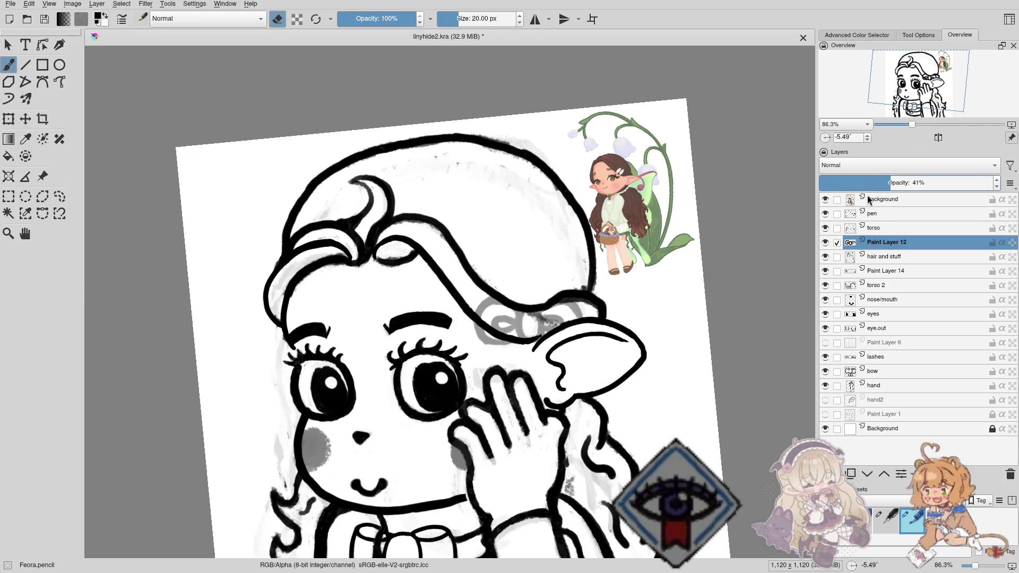
{"action": "left_click", "coordinate": [879, 215]}
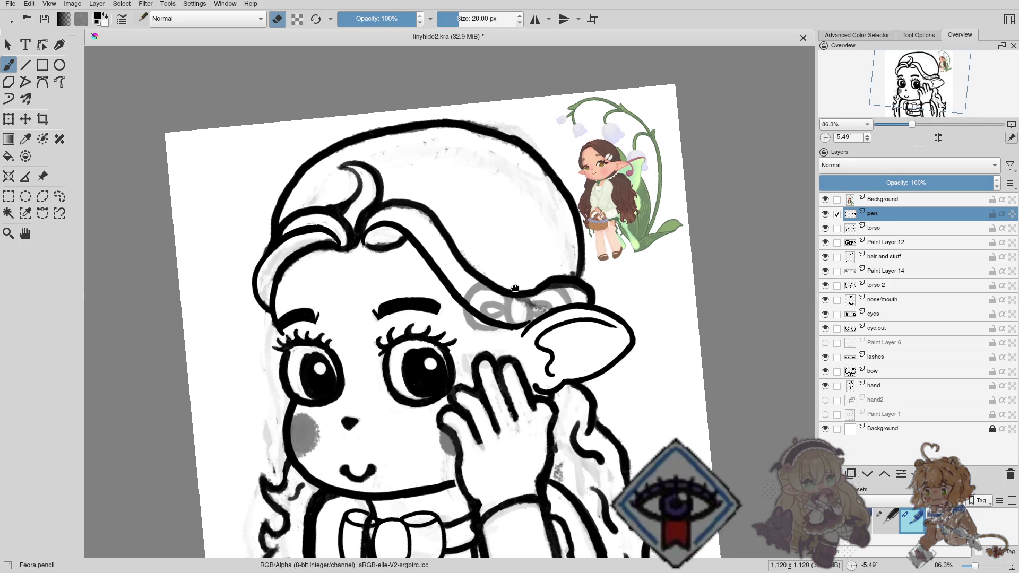
Zoom in on the bow, switch to the Feora.pen brush, and try inking the left loop.
{"action": "mouse_move", "coordinate": [567, 294]}
{"action": "left_mouse_down"}
{"action": "mouse_move", "coordinate": [487, 211]}
{"action": "mouse_move", "coordinate": [460, 268]}
{"action": "left_mouse_up"}
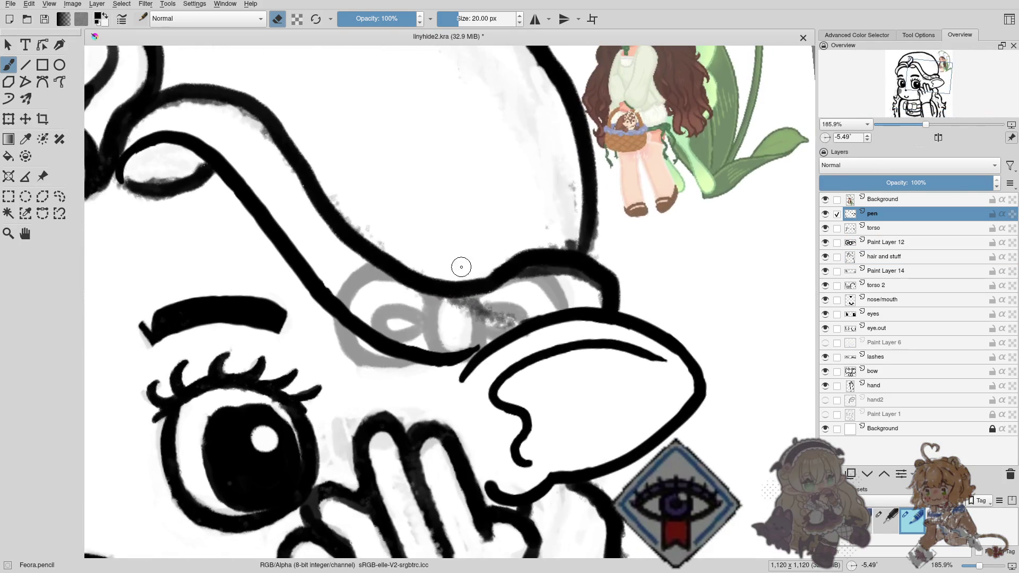
{"action": "right_click", "coordinate": [460, 268]}
{"action": "left_click", "coordinate": [462, 343]}
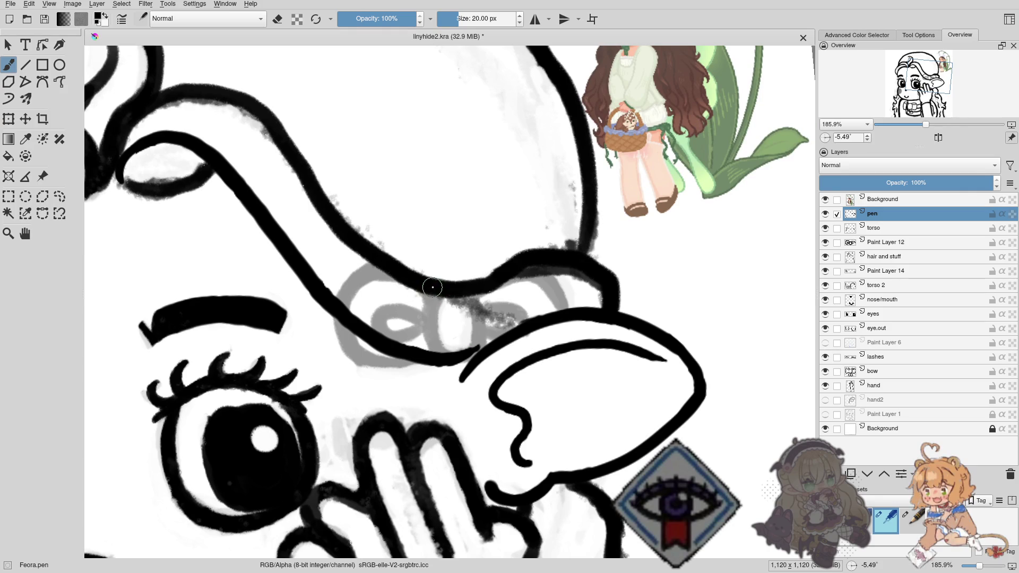
{"action": "mouse_move", "coordinate": [415, 278]}
{"action": "left_mouse_down"}
{"action": "mouse_move", "coordinate": [352, 348]}
{"action": "mouse_move", "coordinate": [377, 362]}
{"action": "left_mouse_up"}
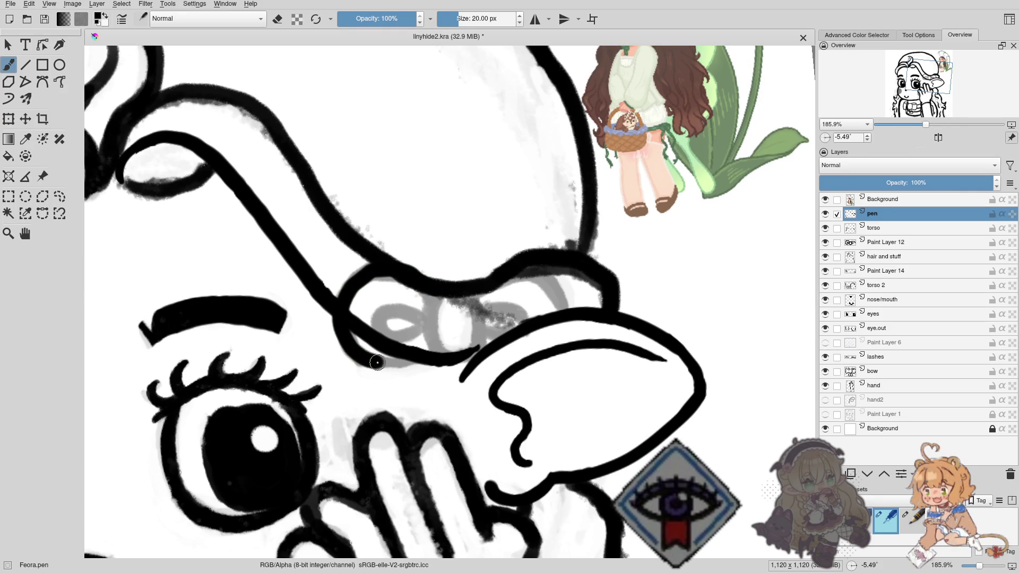
{"action": "key", "text": "ctrl+z"}
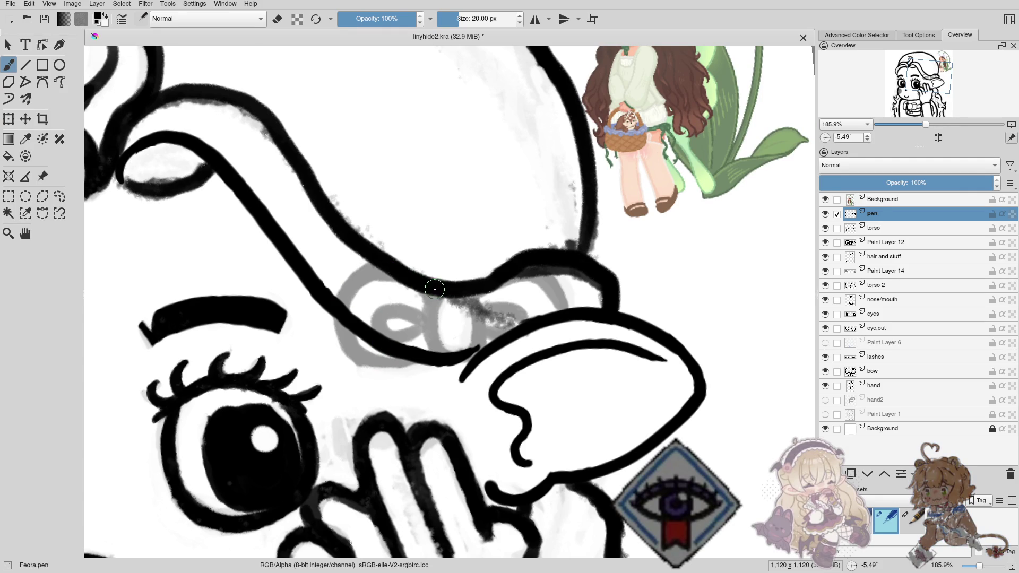
{"action": "left_click_drag", "start_coordinate": [435, 292], "coordinate": [422, 367]}
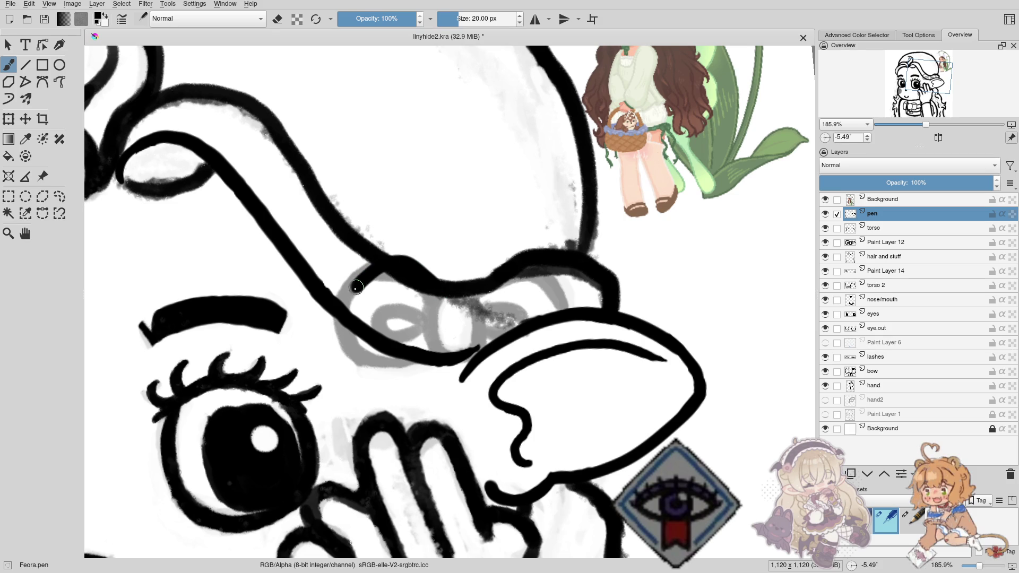
{"action": "key", "text": "ctrl+z"}
{"action": "left_click_drag", "start_coordinate": [439, 291], "coordinate": [419, 364]}
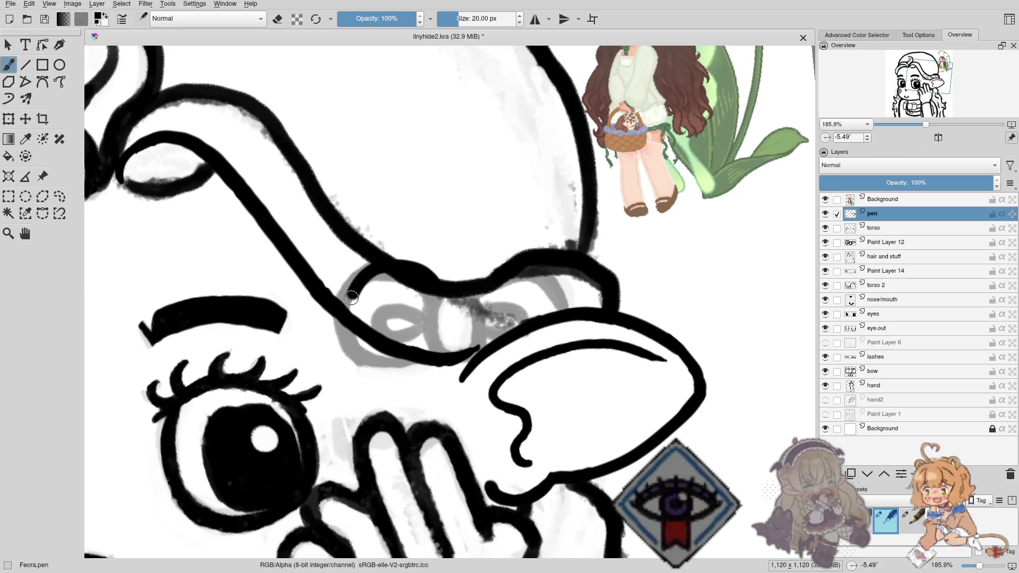
{"action": "key", "text": "ctrl+z"}
{"action": "mouse_move", "coordinate": [434, 291]}
{"action": "left_mouse_down"}
{"action": "mouse_move", "coordinate": [414, 261]}
{"action": "mouse_move", "coordinate": [425, 367]}
{"action": "mouse_move", "coordinate": [393, 268]}
{"action": "left_mouse_up"}
{"action": "key", "text": "ctrl+z"}
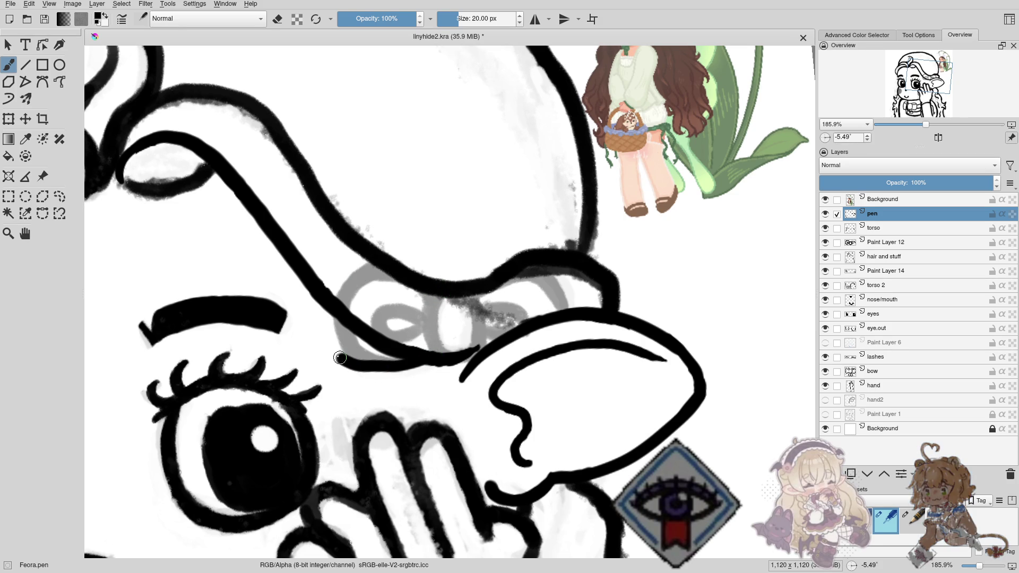
{"action": "key", "text": "ctrl+z"}
{"action": "left_click_drag", "start_coordinate": [433, 295], "coordinate": [433, 335]}
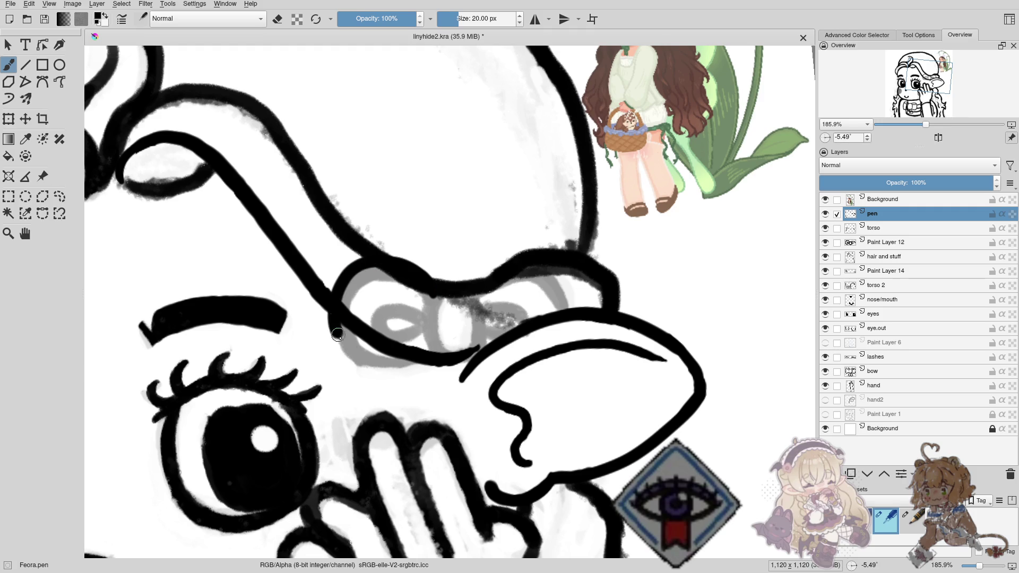
{"action": "key", "text": "ctrl+z"}
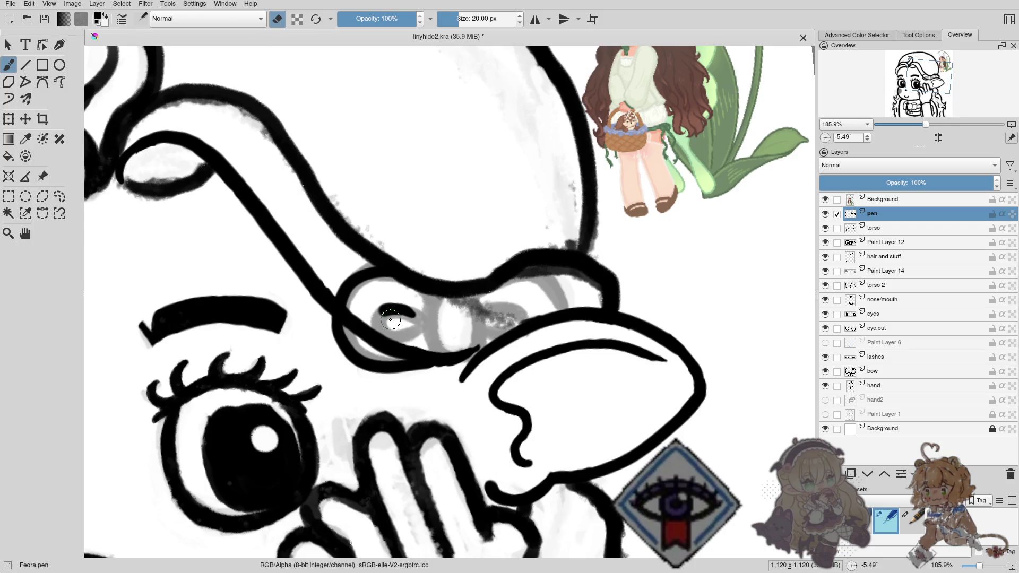
Erase part of the bow's inner line, then ink the left loop's short edge and inner curl.
{"action": "key", "text": "e"}
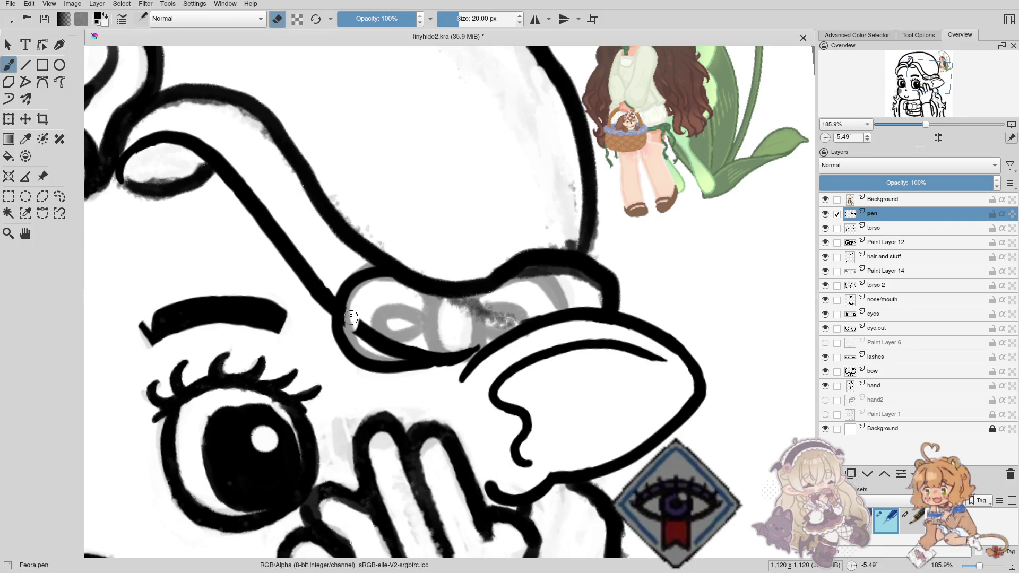
{"action": "left_click_drag", "start_coordinate": [351, 316], "coordinate": [432, 358]}
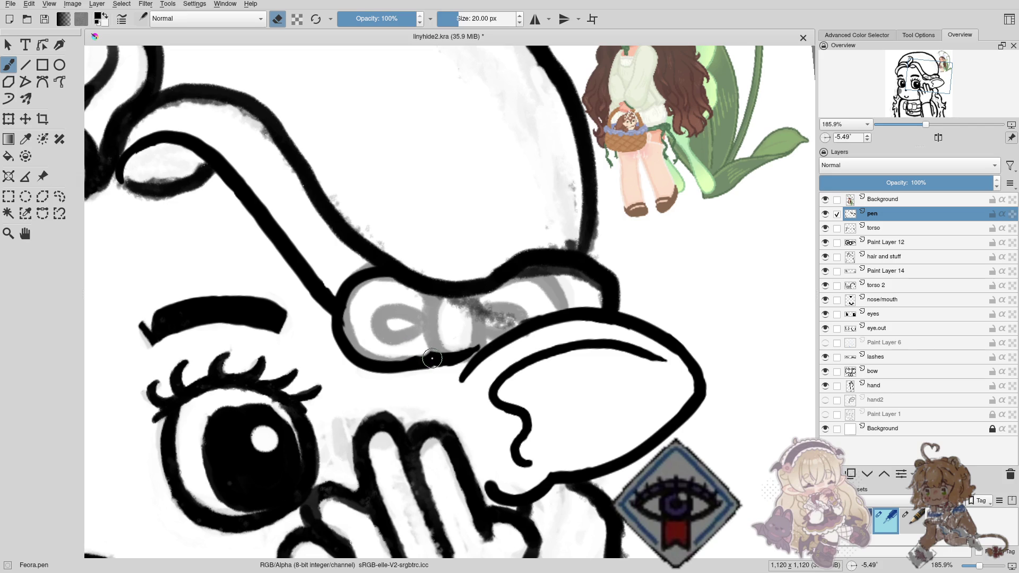
{"action": "key", "text": "ctrl+z"}
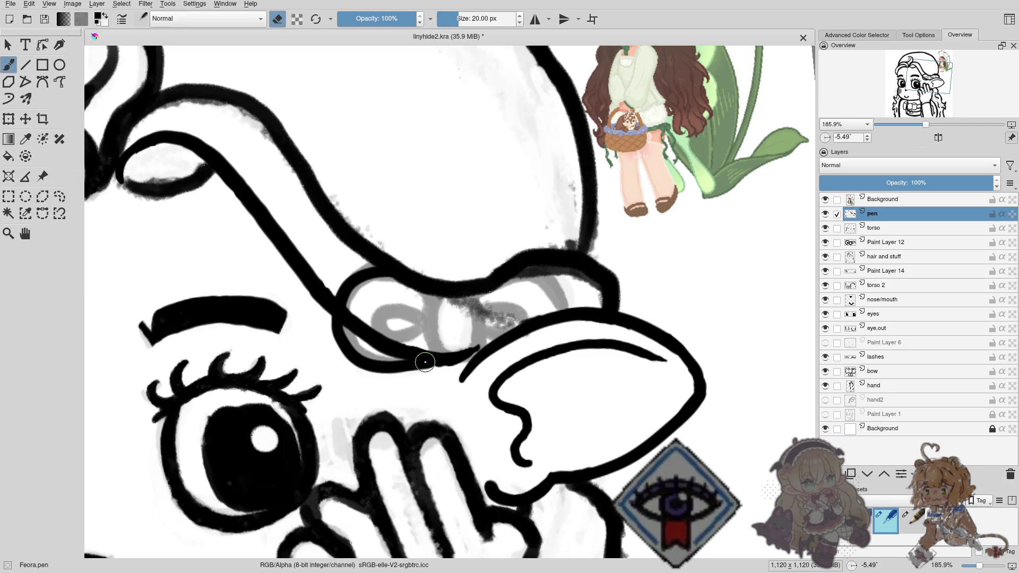
{"action": "key", "text": "ctrl+shift+z"}
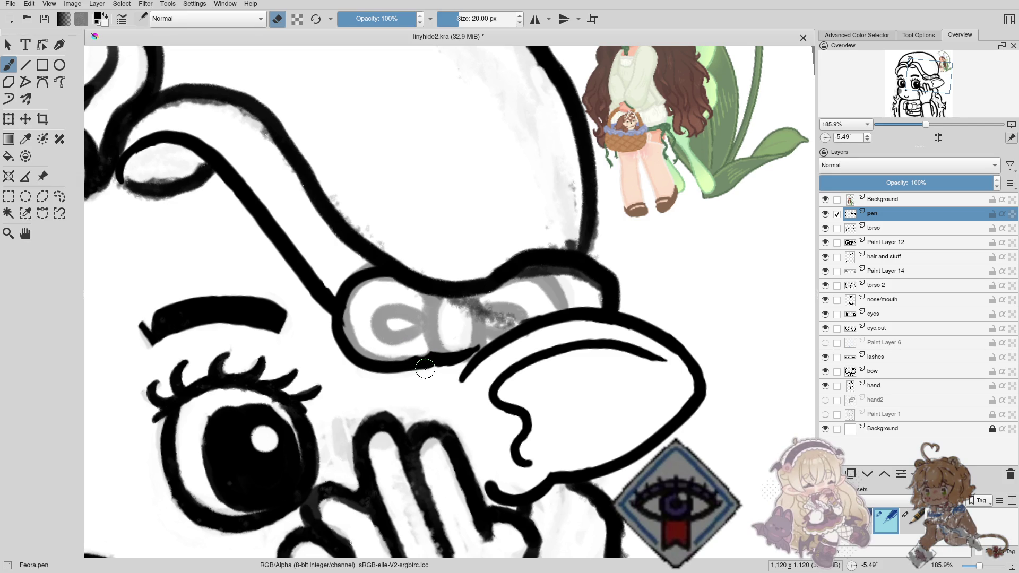
{"action": "key", "text": "e"}
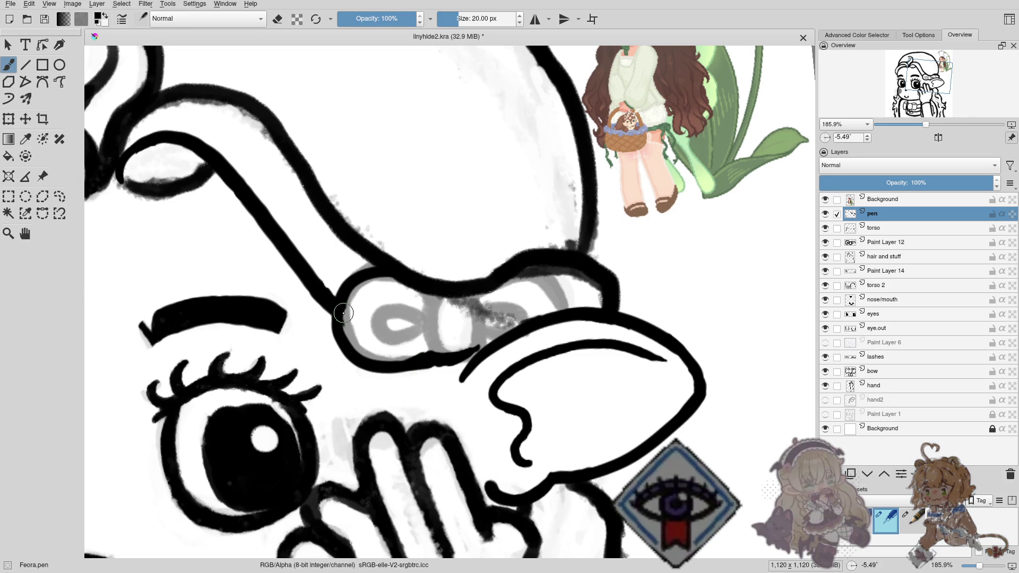
{"action": "left_click_drag", "start_coordinate": [350, 326], "coordinate": [339, 310]}
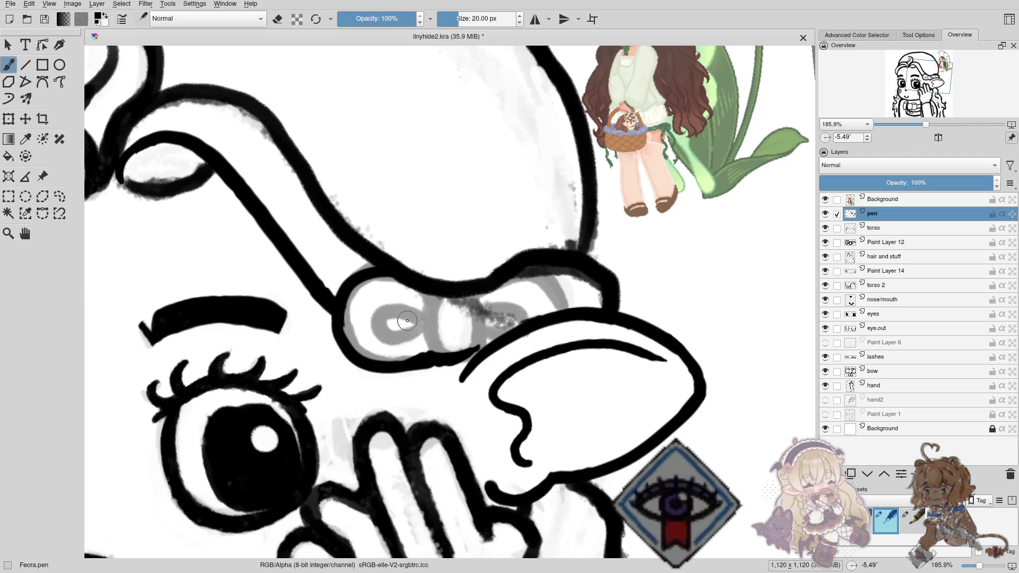
{"action": "mouse_move", "coordinate": [426, 320]}
{"action": "left_mouse_down"}
{"action": "mouse_move", "coordinate": [378, 320]}
{"action": "mouse_move", "coordinate": [434, 325]}
{"action": "left_mouse_up"}
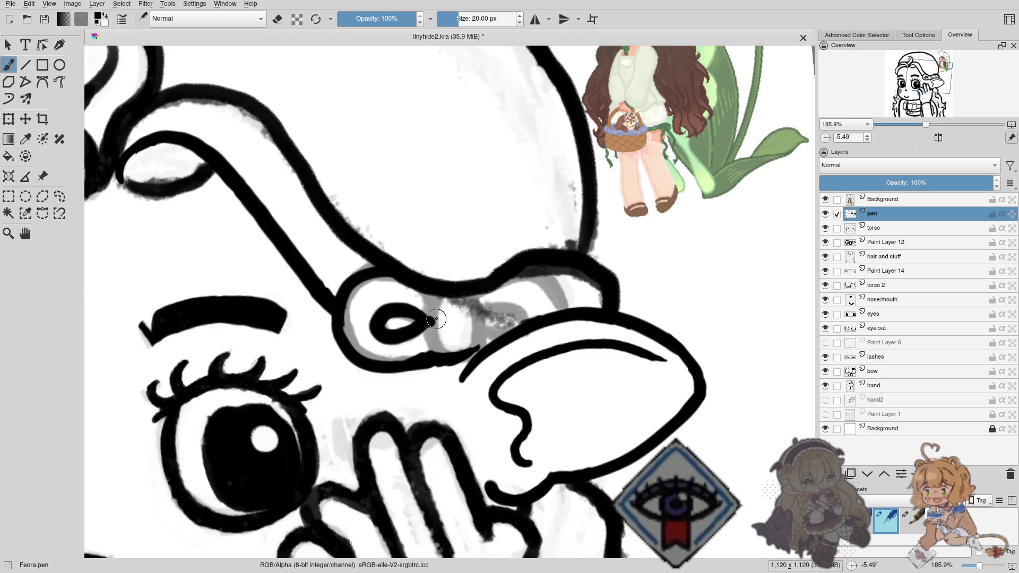
Ink the left and right edges of the bow's knot and erase stray marks beside it.
{"action": "key", "text": "e"}
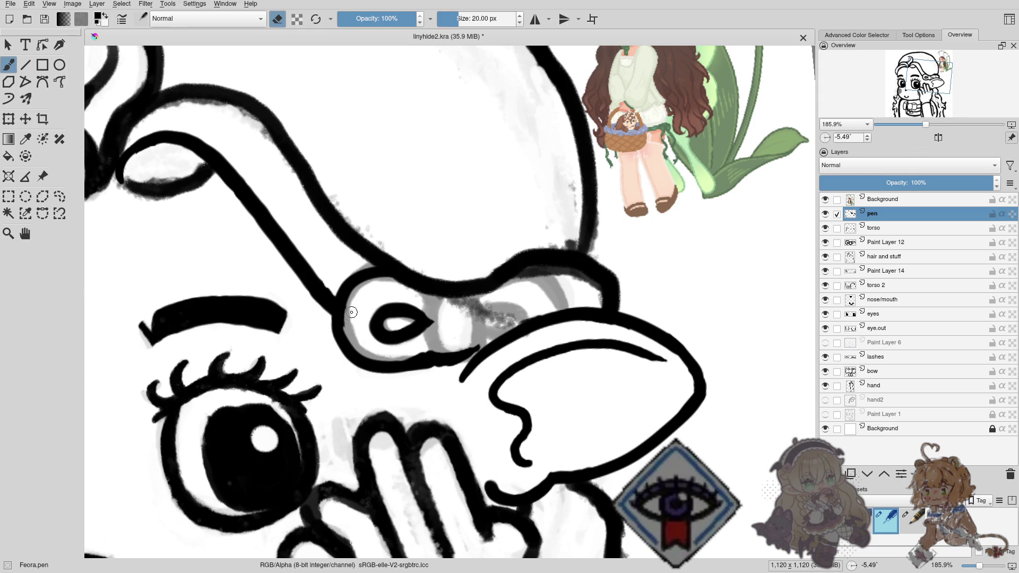
{"action": "key", "text": "e"}
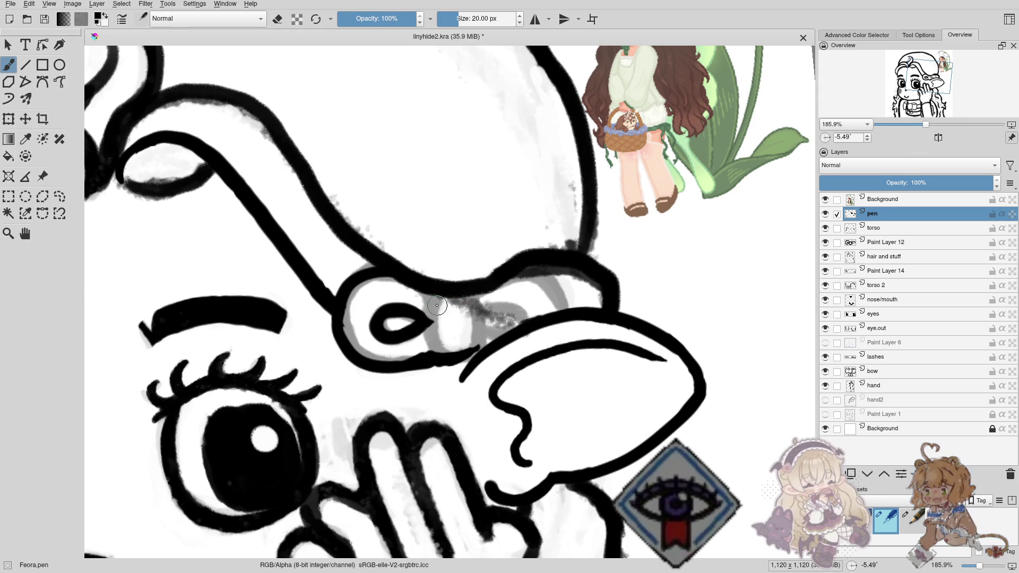
{"action": "left_click_drag", "start_coordinate": [443, 299], "coordinate": [438, 338]}
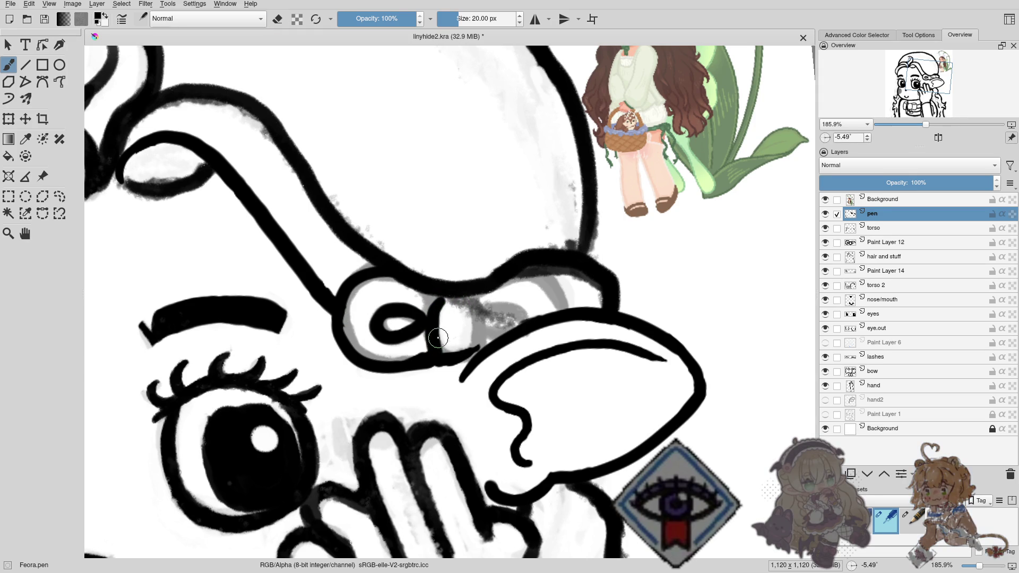
{"action": "key", "text": "ctrl+z"}
{"action": "left_click_drag", "start_coordinate": [440, 295], "coordinate": [447, 322]}
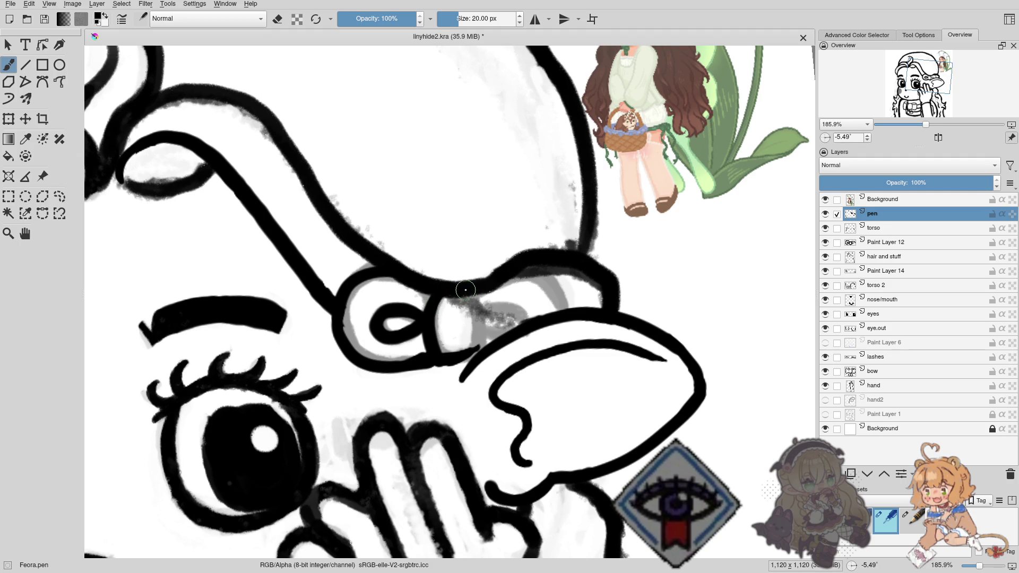
{"action": "left_click_drag", "start_coordinate": [465, 292], "coordinate": [481, 336]}
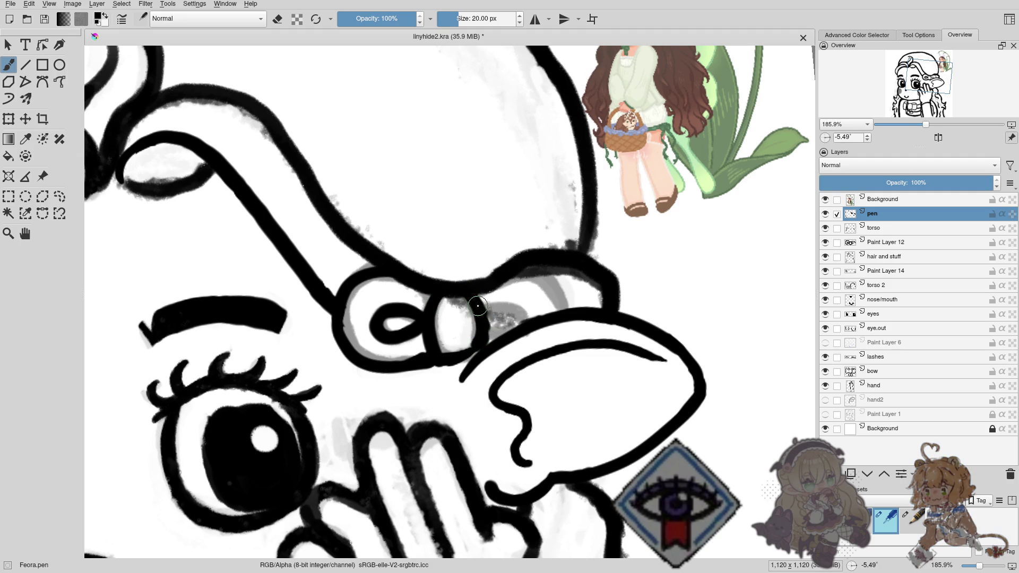
{"action": "key", "text": "ctrl+z"}
{"action": "key", "text": "ctrl+z"}
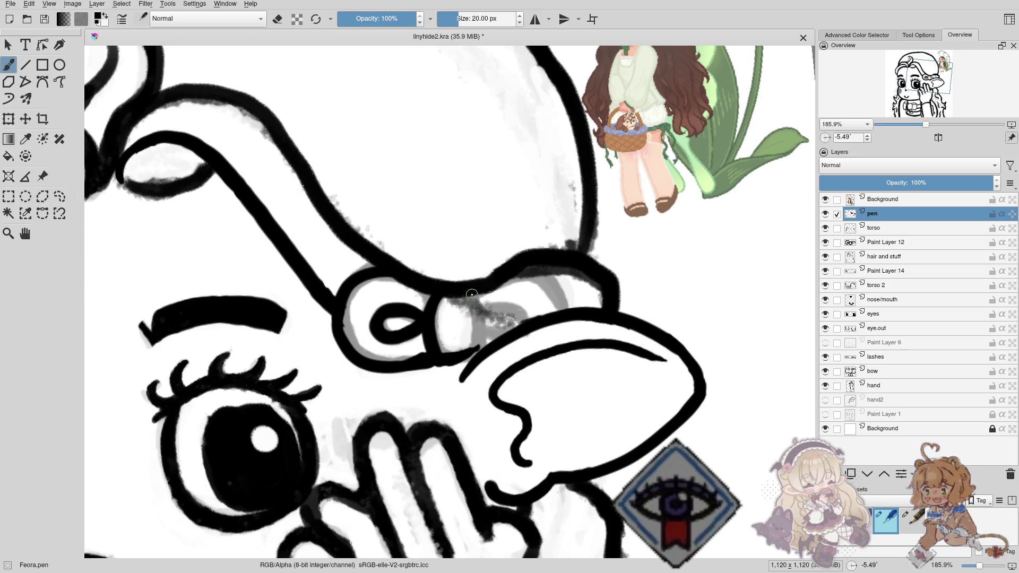
{"action": "mouse_move", "coordinate": [470, 302]}
{"action": "left_mouse_down"}
{"action": "mouse_move", "coordinate": [478, 337]}
{"action": "mouse_move", "coordinate": [456, 360]}
{"action": "left_mouse_up"}
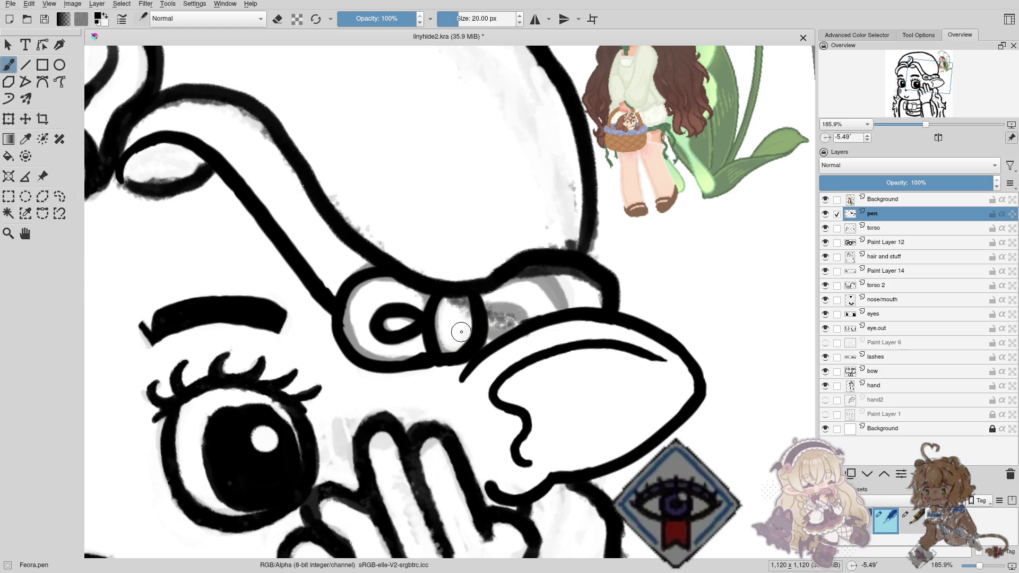
{"action": "key", "text": "ctrl+z"}
{"action": "key", "text": "e"}
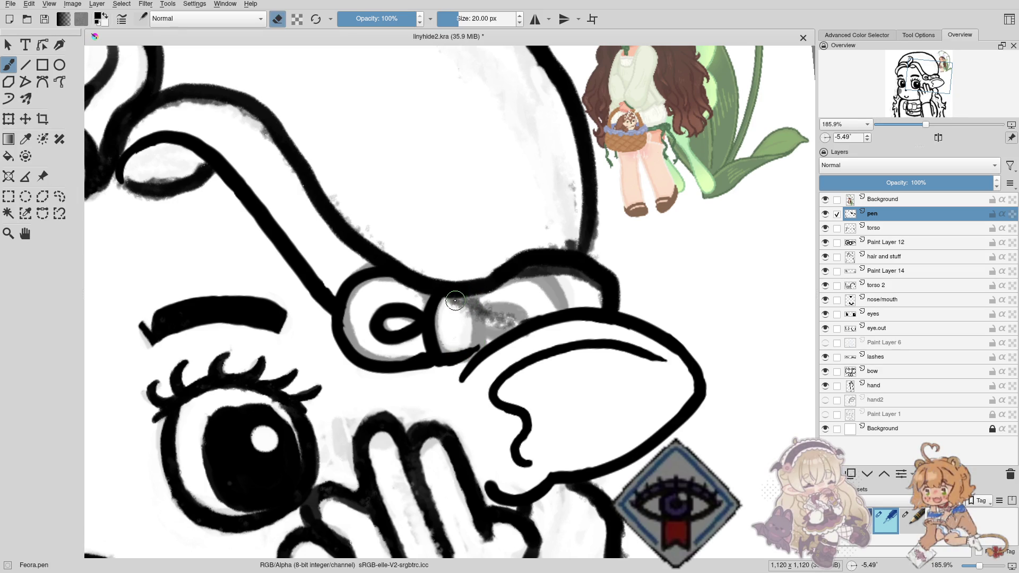
{"action": "left_click_drag", "start_coordinate": [455, 301], "coordinate": [477, 304]}
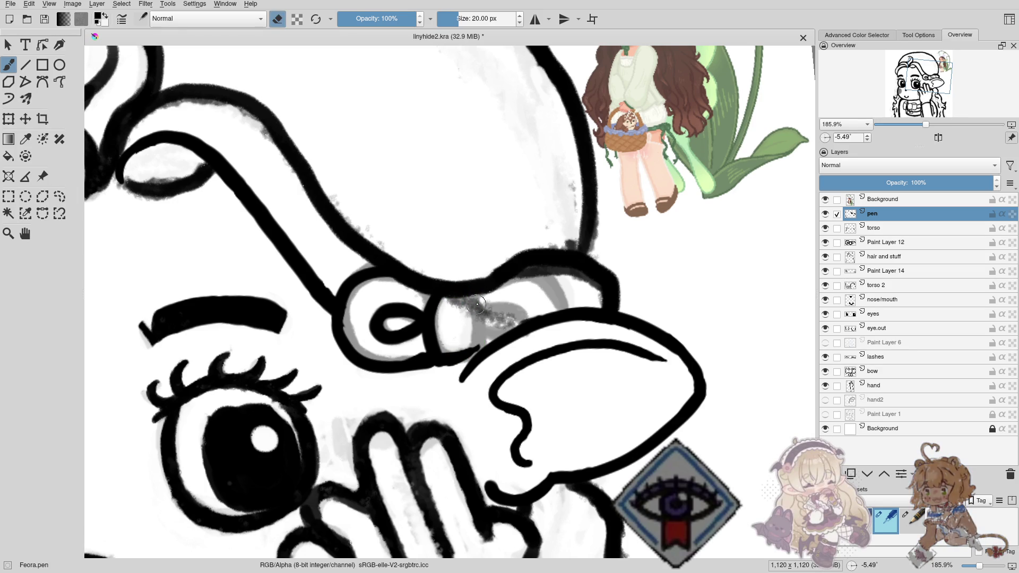
Fade the hair and stuff layer to 49% opacity.
{"action": "left_click", "coordinate": [825, 214]}
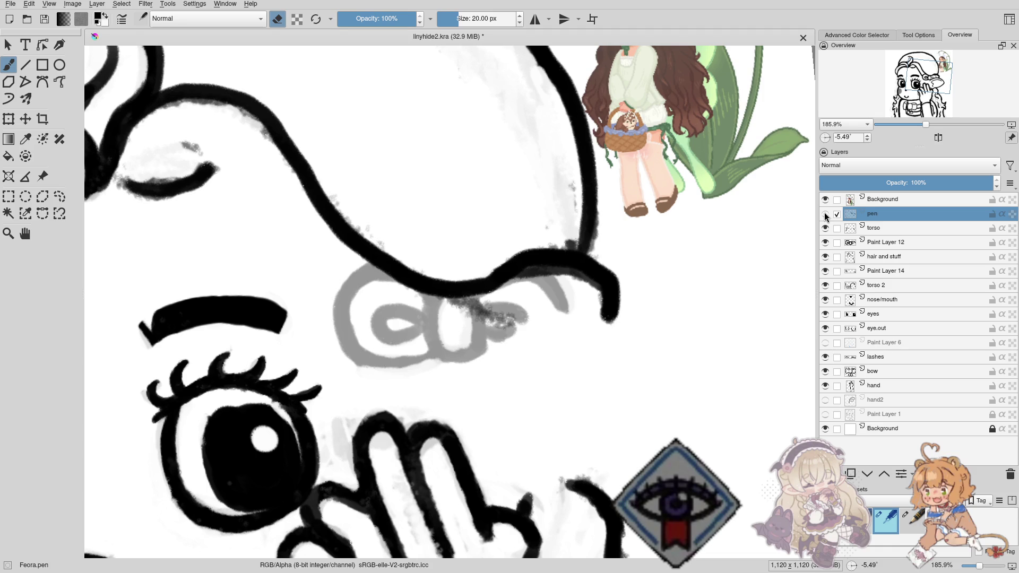
{"action": "left_click", "coordinate": [825, 215]}
{"action": "left_click", "coordinate": [887, 258]}
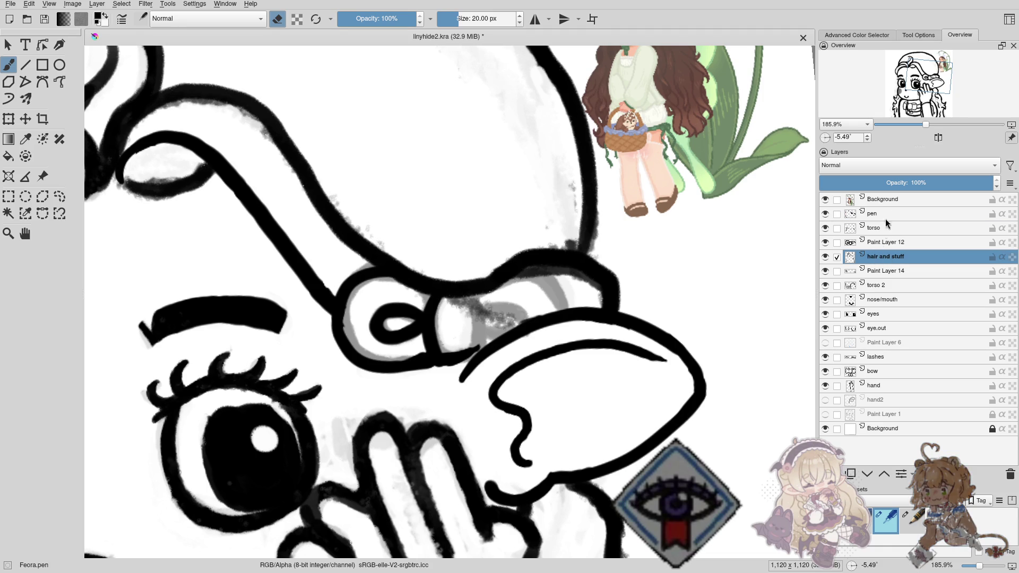
{"action": "left_click", "coordinate": [902, 182]}
{"action": "left_click", "coordinate": [882, 215]}
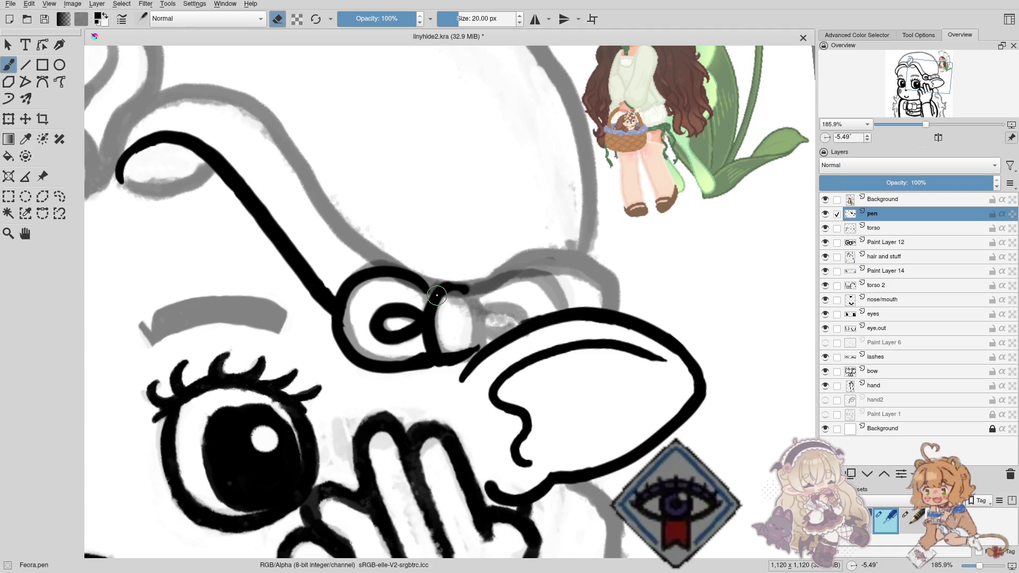
Ink a knot stroke plus the outer edge and inner line of the bow's right loop.
{"action": "key", "text": "e"}
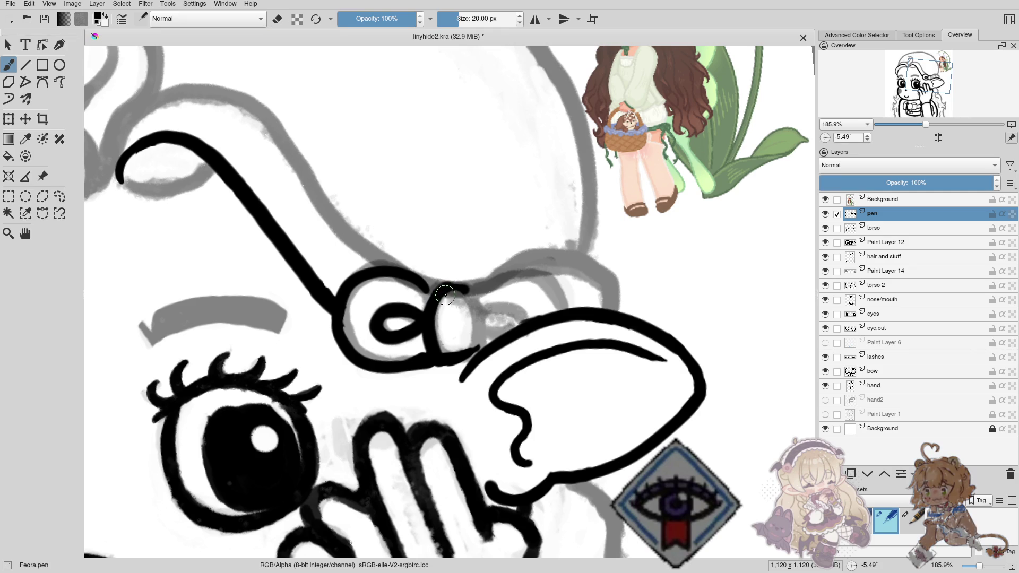
{"action": "mouse_move", "coordinate": [447, 287]}
{"action": "left_mouse_down"}
{"action": "mouse_move", "coordinate": [460, 288]}
{"action": "mouse_move", "coordinate": [454, 364]}
{"action": "left_mouse_up"}
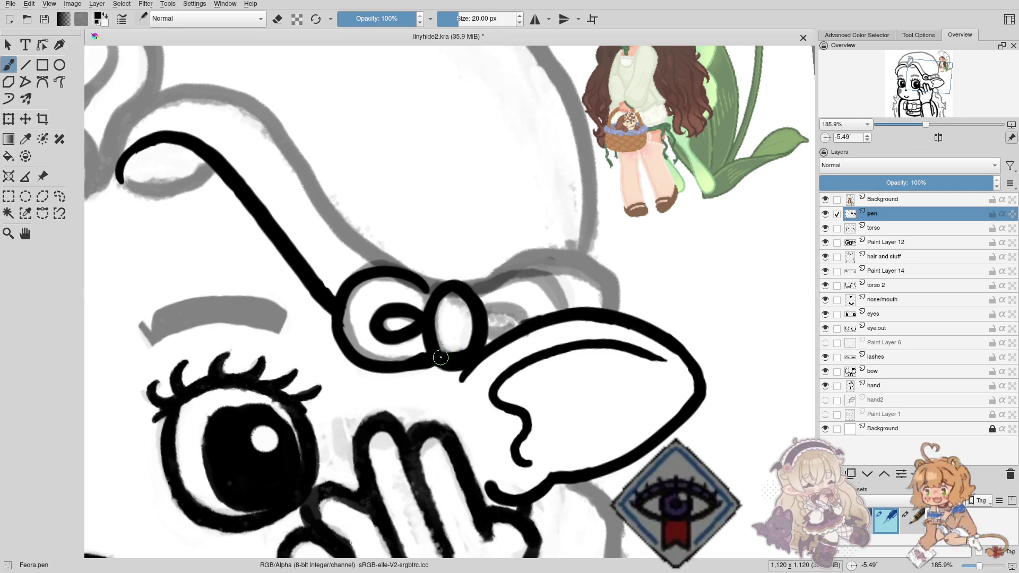
{"action": "key", "text": "e"}
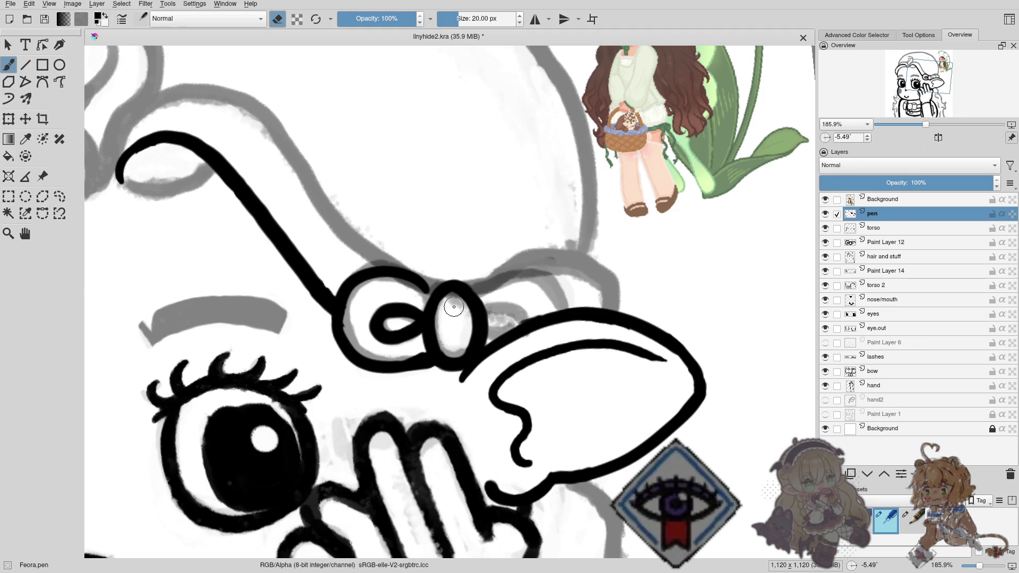
{"action": "key", "text": "e"}
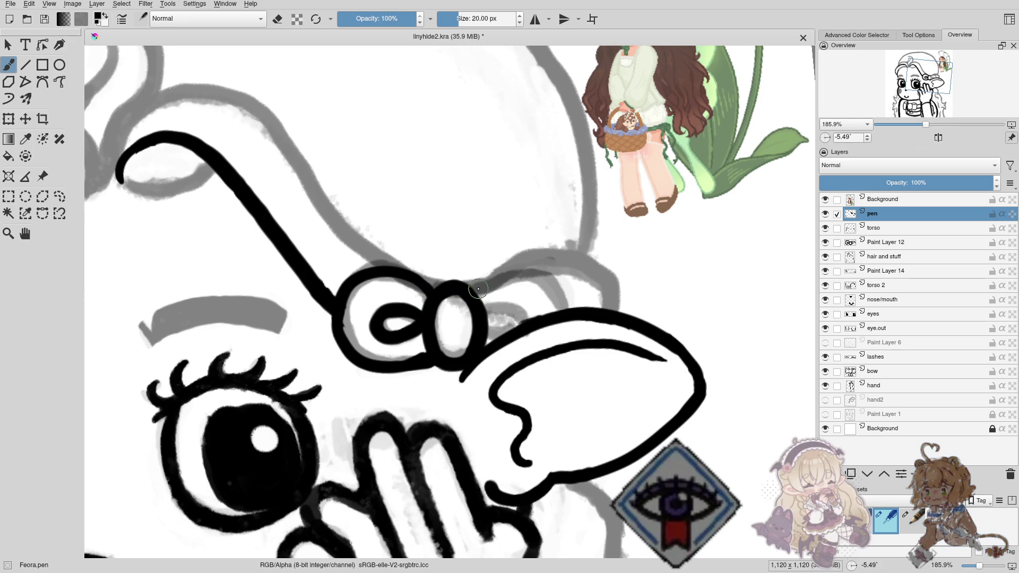
{"action": "left_click_drag", "start_coordinate": [473, 288], "coordinate": [565, 304]}
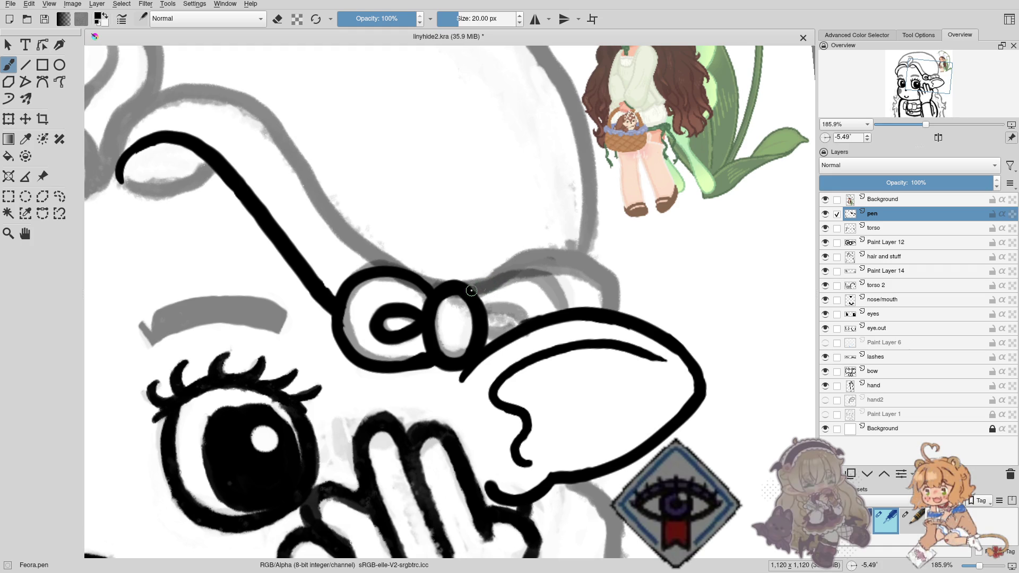
{"action": "left_click_drag", "start_coordinate": [570, 306], "coordinate": [574, 308]}
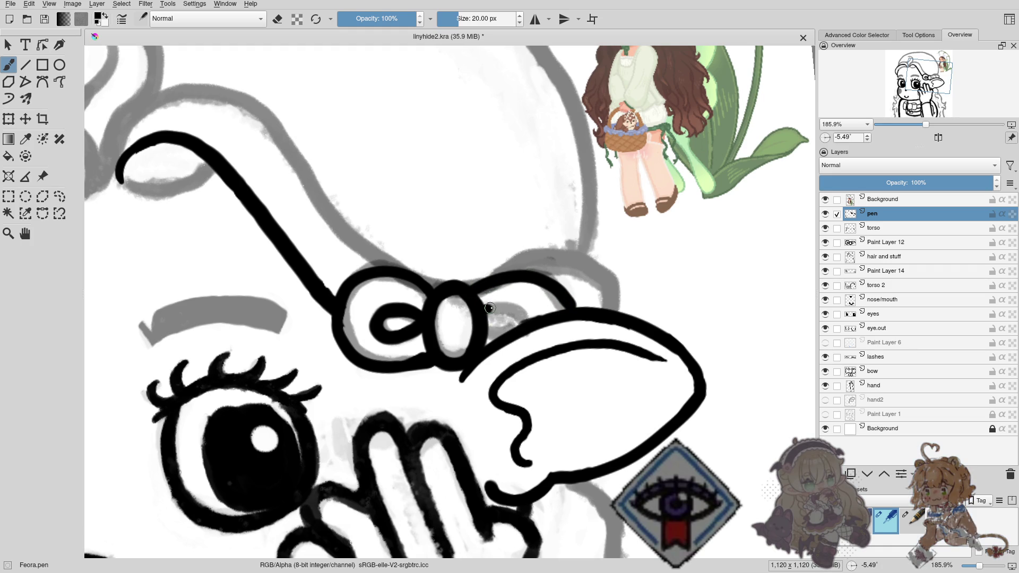
{"action": "left_click_drag", "start_coordinate": [490, 307], "coordinate": [521, 317]}
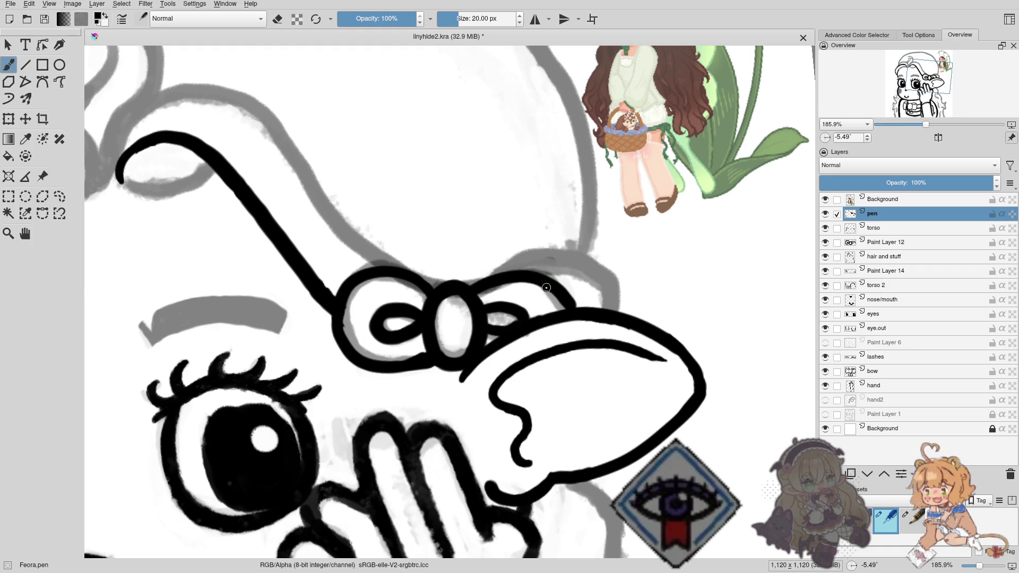
{"action": "key", "text": "ctrl+z"}
{"action": "key", "text": "ctrl+z"}
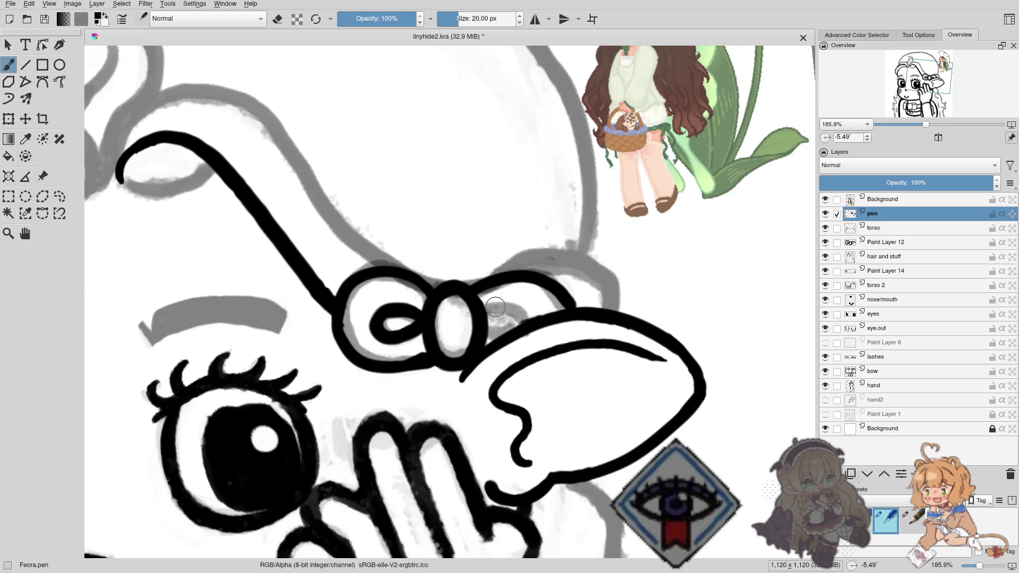
{"action": "key", "text": "ctrl+z"}
{"action": "left_click_drag", "start_coordinate": [480, 304], "coordinate": [521, 316]}
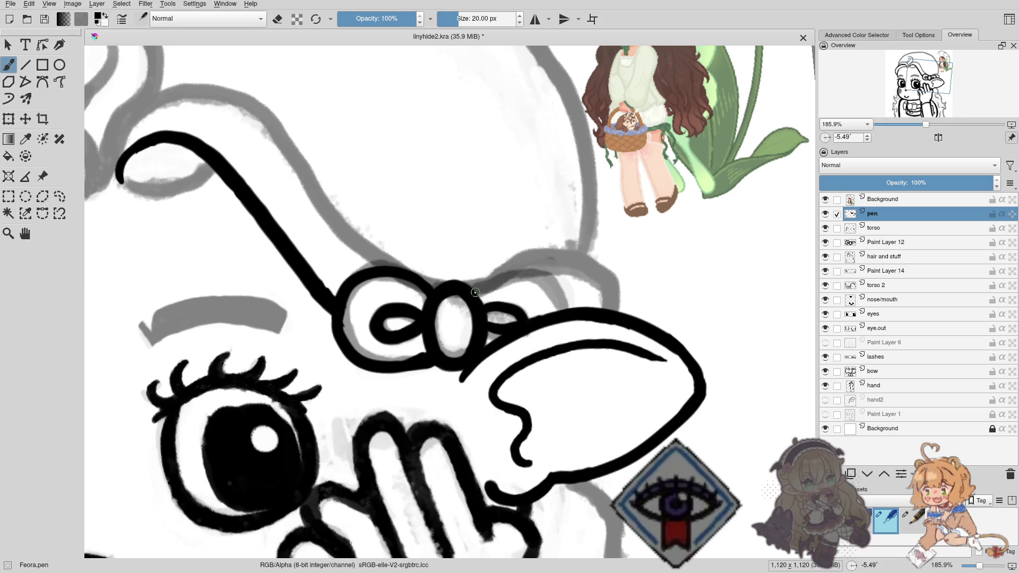
Ink the right loop's top edge from the knot, redrawing it until it fits.
{"action": "left_click_drag", "start_coordinate": [475, 293], "coordinate": [565, 311]}
{"action": "key", "text": "ctrl+z"}
{"action": "left_click_drag", "start_coordinate": [473, 282], "coordinate": [552, 312]}
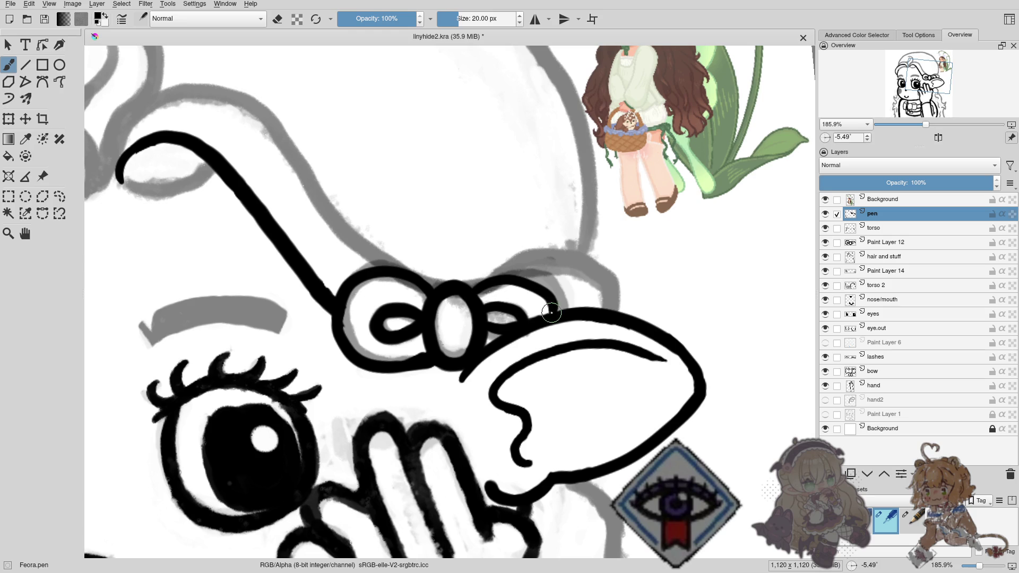
{"action": "key", "text": "ctrl+z"}
{"action": "left_click_drag", "start_coordinate": [482, 282], "coordinate": [563, 308]}
{"action": "key", "text": "ctrl+z"}
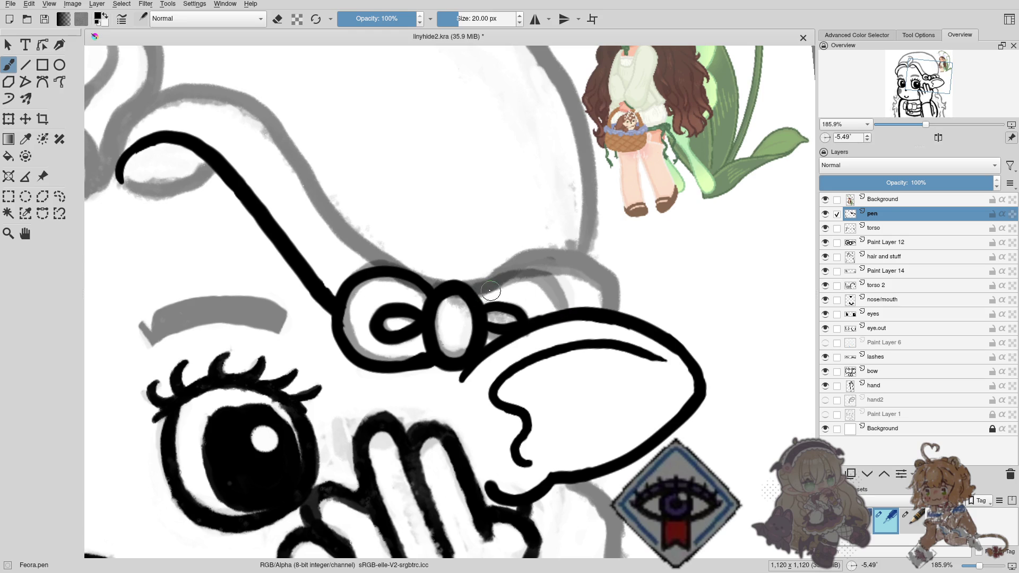
{"action": "left_click_drag", "start_coordinate": [473, 291], "coordinate": [570, 316]}
{"action": "key", "text": "ctrl+z"}
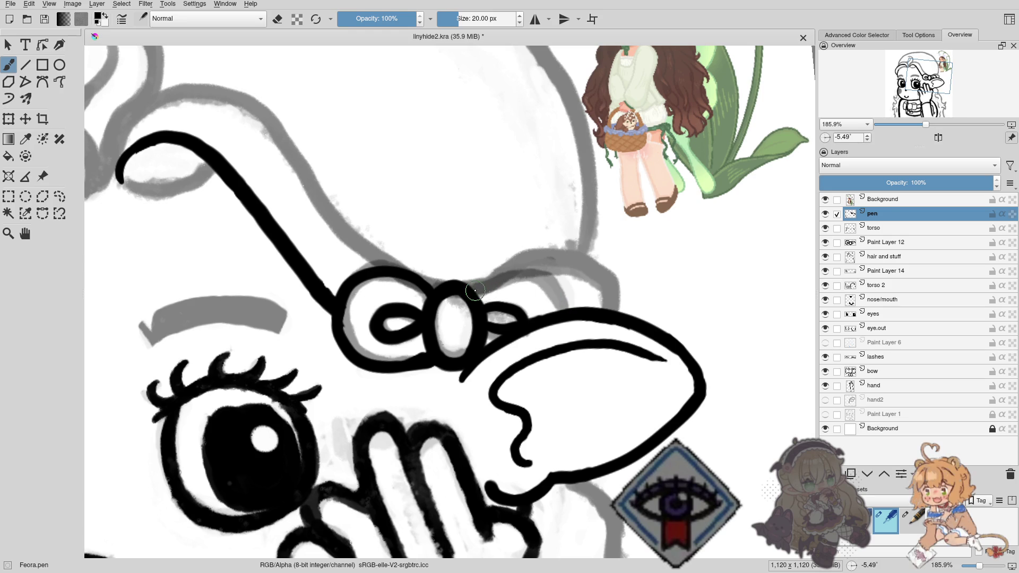
{"action": "mouse_move", "coordinate": [469, 284]}
{"action": "left_mouse_down"}
{"action": "mouse_move", "coordinate": [533, 274]}
{"action": "mouse_move", "coordinate": [573, 313]}
{"action": "left_mouse_up"}
{"action": "key", "text": "ctrl+z"}
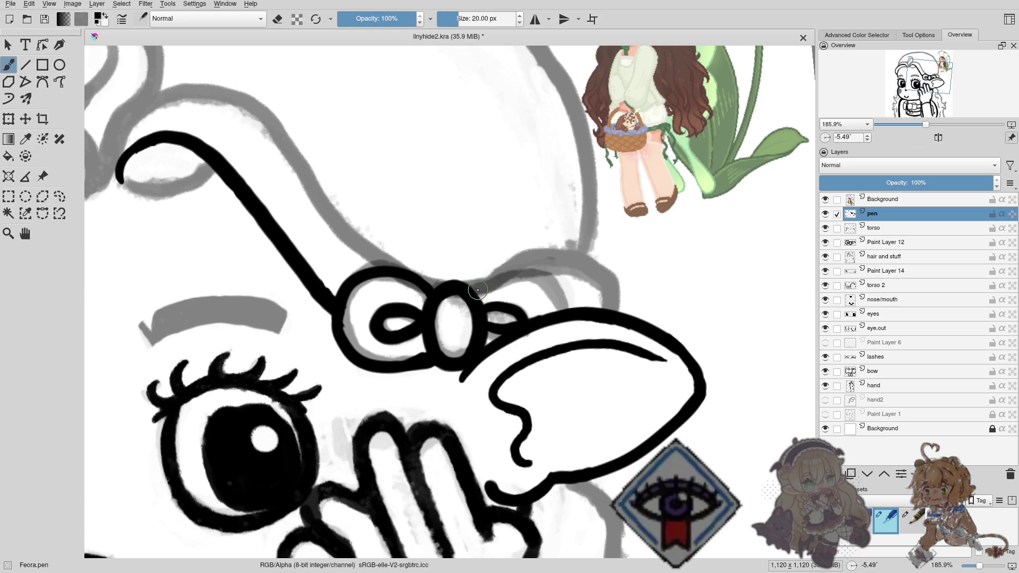
{"action": "left_click_drag", "start_coordinate": [477, 290], "coordinate": [552, 286]}
{"action": "scroll", "coordinate": [386, 296], "scroll_direction": "down", "scroll_amount": 2}
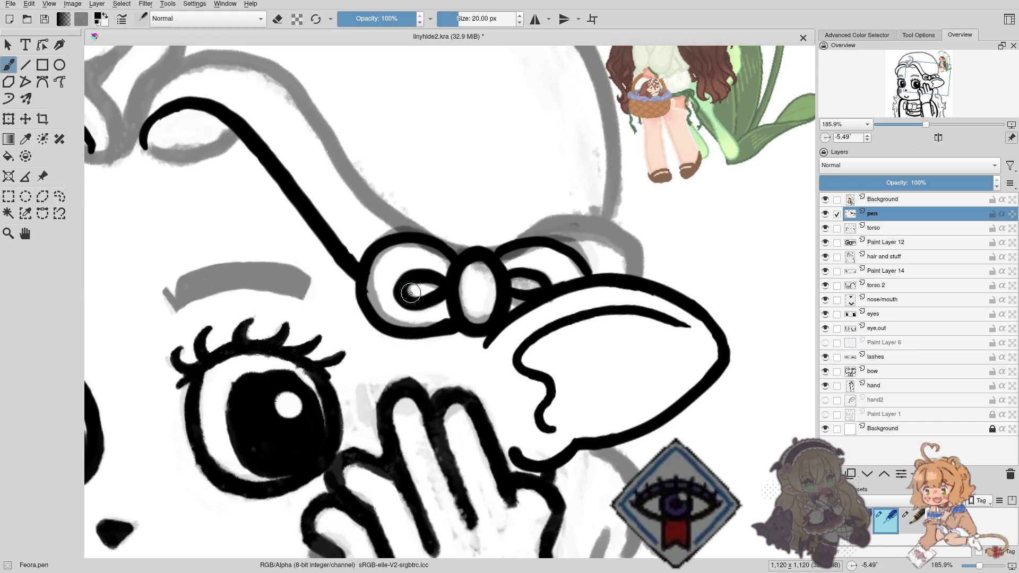
{"action": "key", "text": "e"}
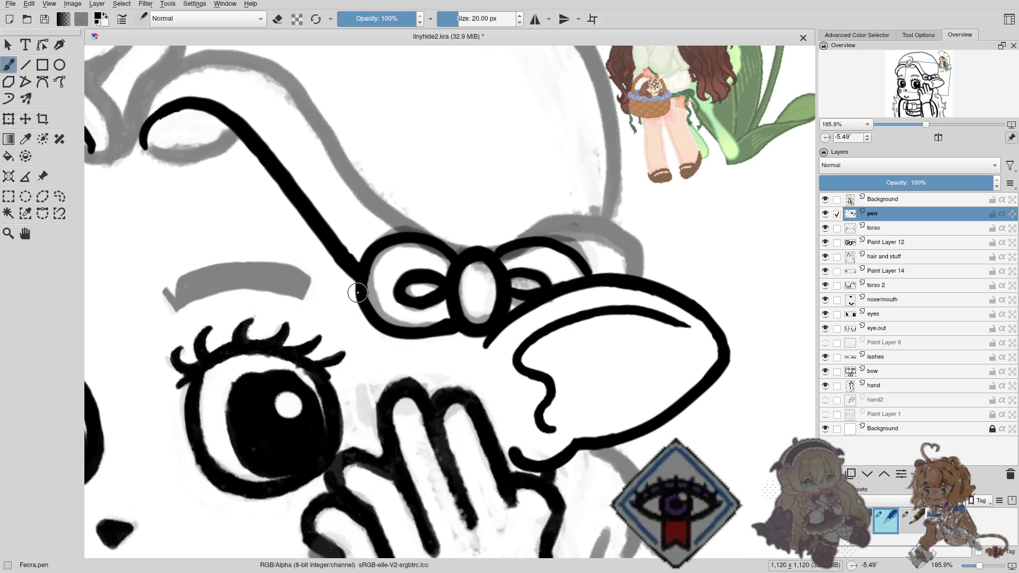
{"action": "scroll", "coordinate": [405, 273], "scroll_direction": "down", "scroll_amount": 2}
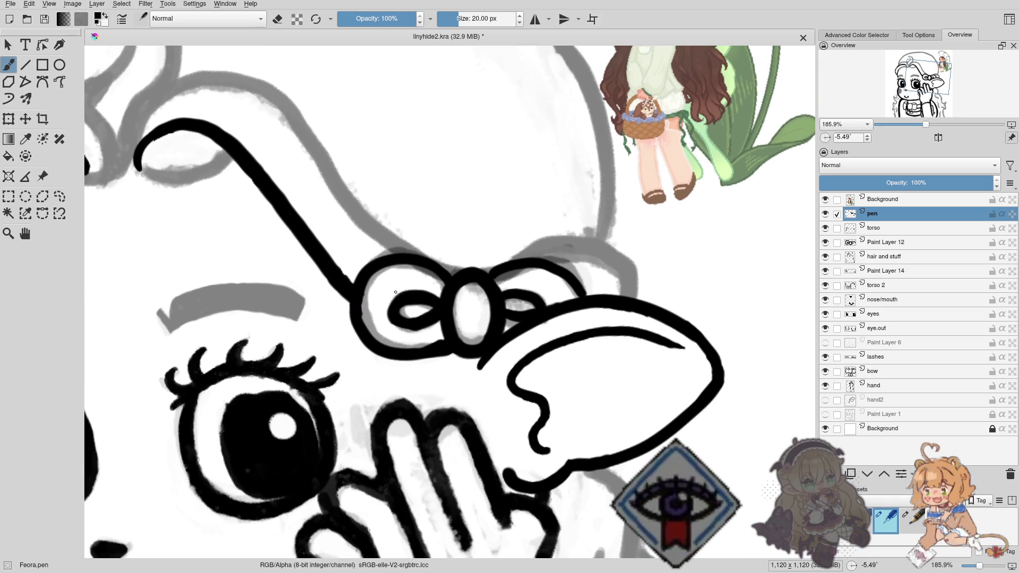
{"action": "scroll", "coordinate": [396, 333], "scroll_direction": "down", "scroll_amount": 2}
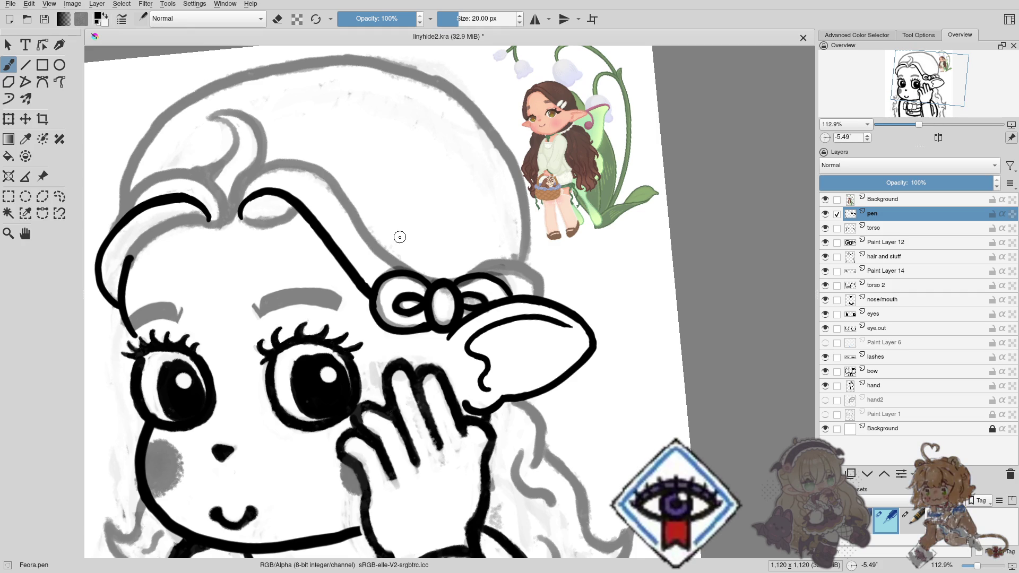
{"action": "mouse_move", "coordinate": [400, 237]}
{"action": "left_mouse_down"}
{"action": "mouse_move", "coordinate": [345, 230]}
{"action": "mouse_move", "coordinate": [441, 266]}
{"action": "left_mouse_up"}
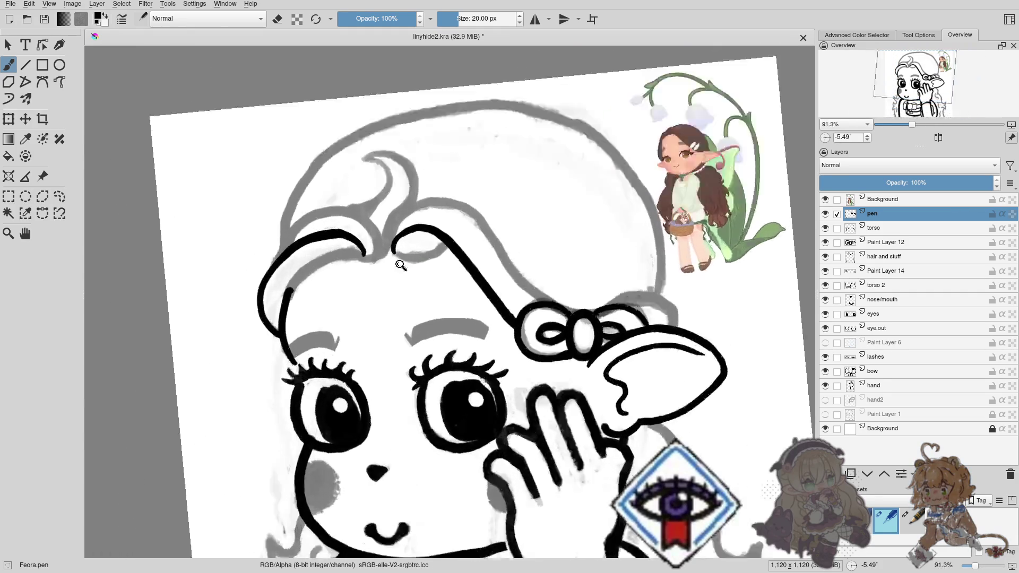
{"action": "scroll", "coordinate": [397, 260], "scroll_direction": "up", "scroll_amount": 4}
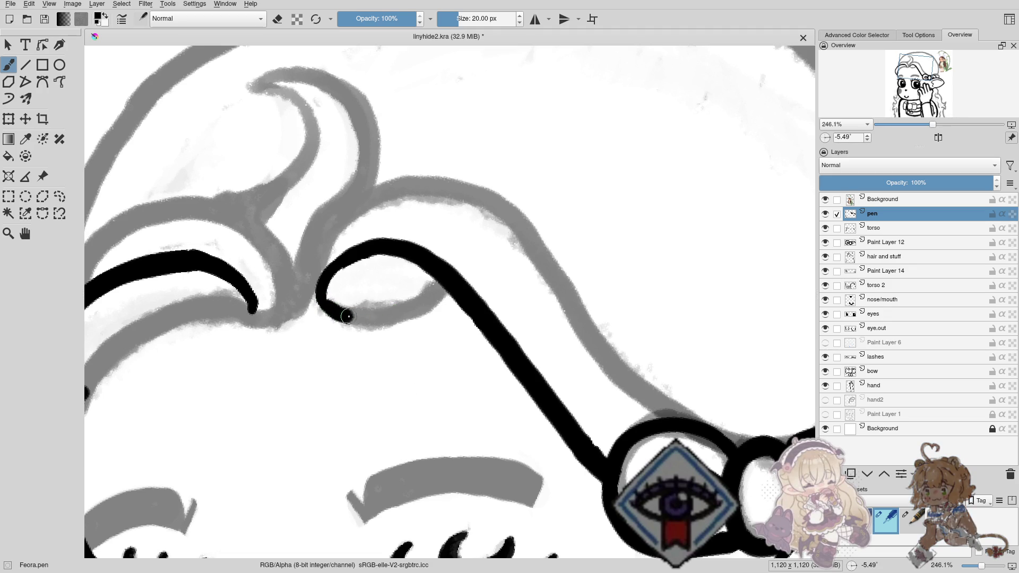
Try several curves closing the forehead hair curl, undoing them to keep an open hook.
{"action": "key", "text": "ctrl+z"}
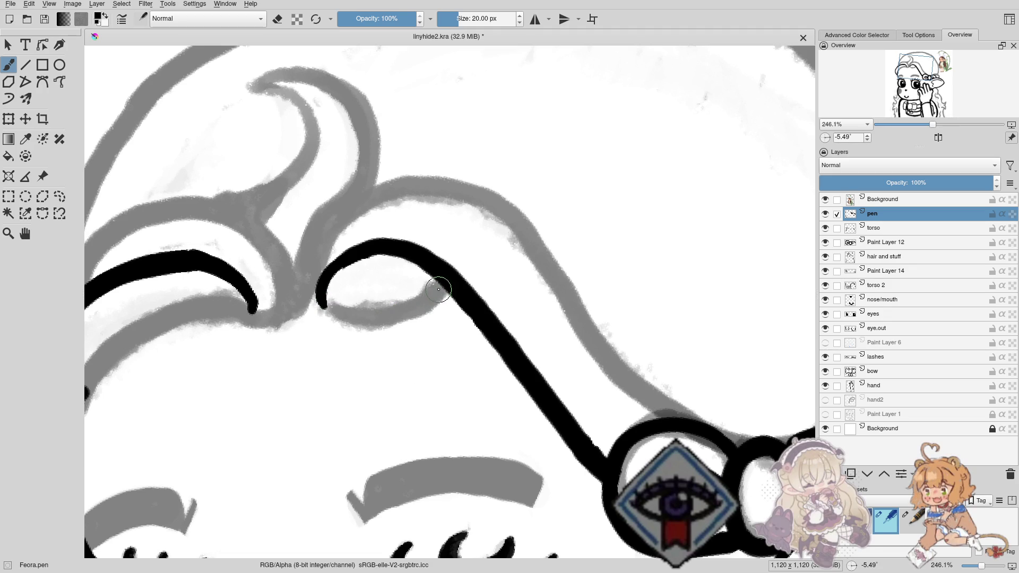
{"action": "left_click_drag", "start_coordinate": [445, 284], "coordinate": [387, 320]}
{"action": "key", "text": "ctrl+z"}
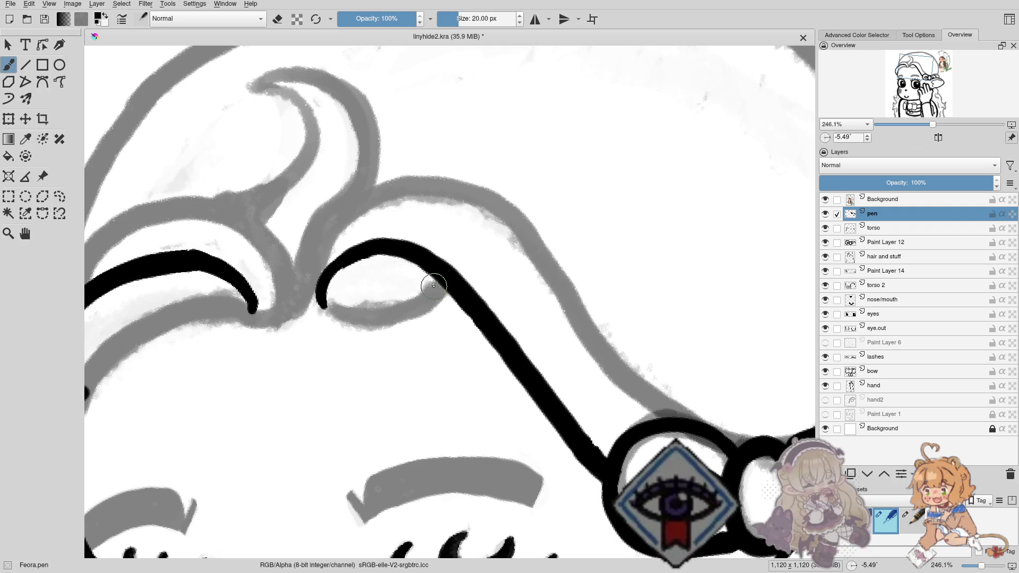
{"action": "left_click_drag", "start_coordinate": [363, 324], "coordinate": [445, 282]}
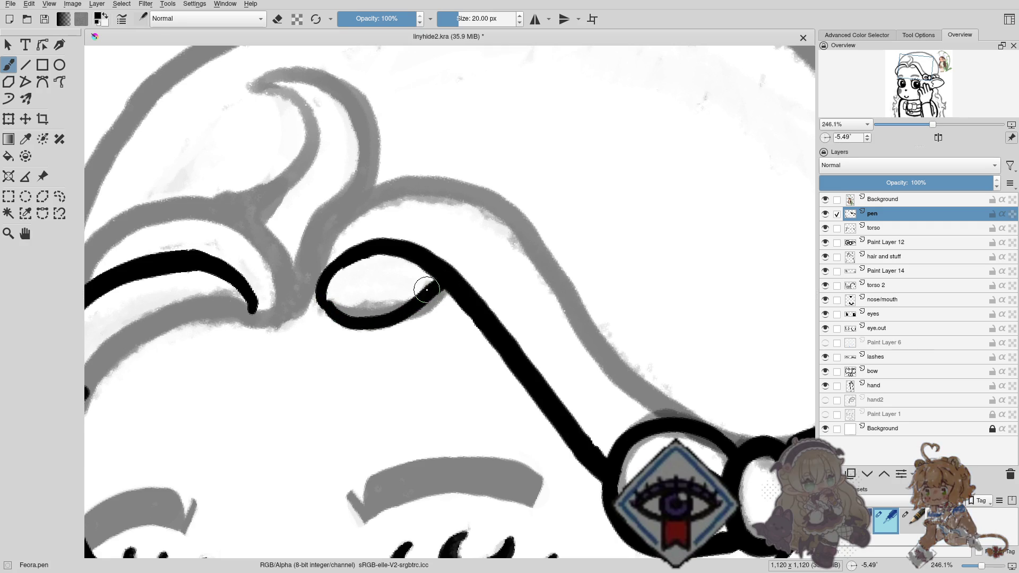
{"action": "key", "text": "ctrl+z"}
{"action": "left_click_drag", "start_coordinate": [320, 295], "coordinate": [445, 281]}
{"action": "key", "text": "ctrl+z"}
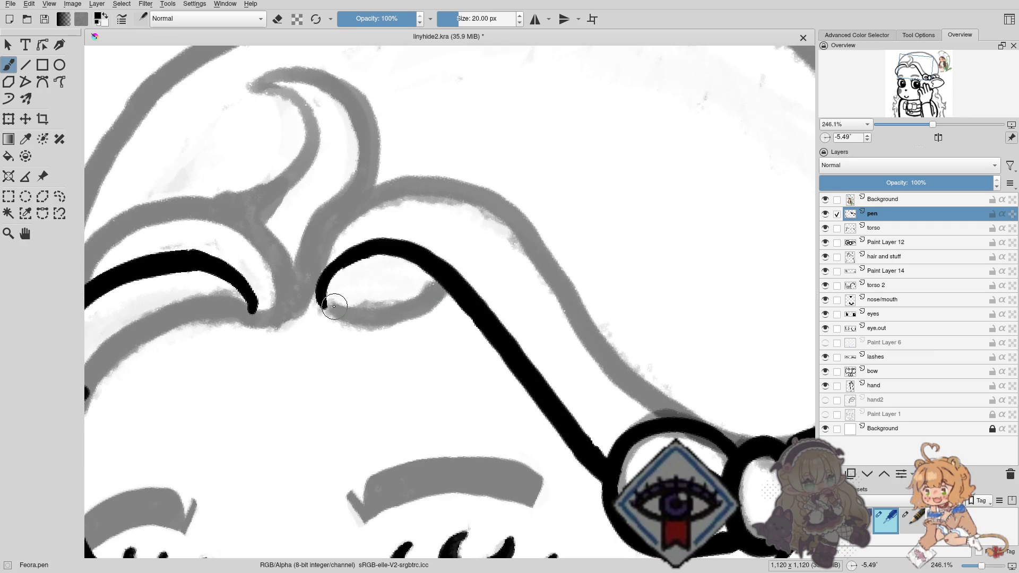
{"action": "left_click_drag", "start_coordinate": [321, 295], "coordinate": [443, 282]}
Undo and redraw the inner strand beside the left curl, leaving its upper part removed.
{"action": "mouse_move", "coordinate": [379, 308]}
{"action": "left_mouse_down"}
{"action": "mouse_move", "coordinate": [463, 223]}
{"action": "mouse_move", "coordinate": [465, 316]}
{"action": "mouse_move", "coordinate": [496, 201]}
{"action": "left_mouse_up"}
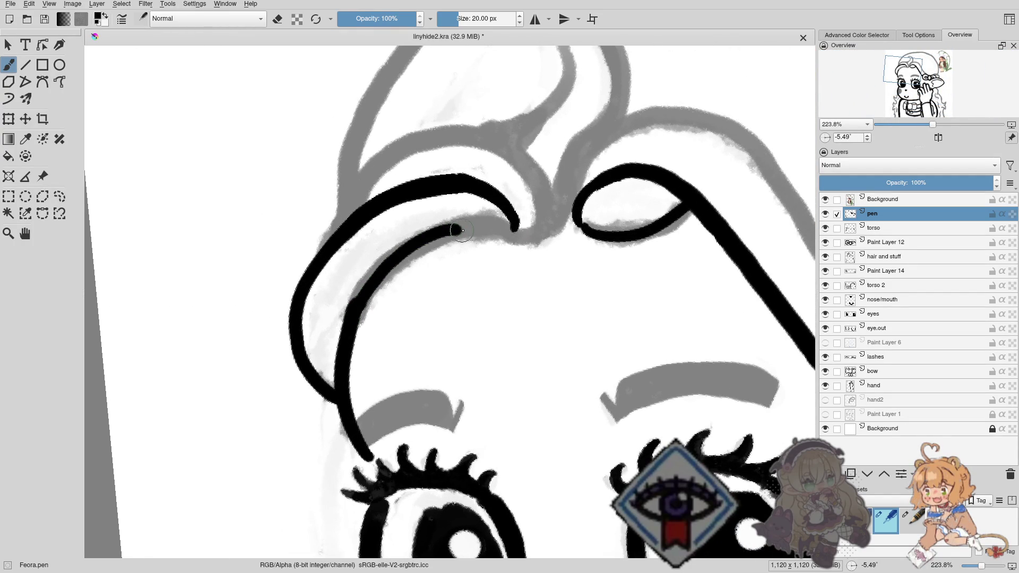
{"action": "key", "text": "ctrl+z"}
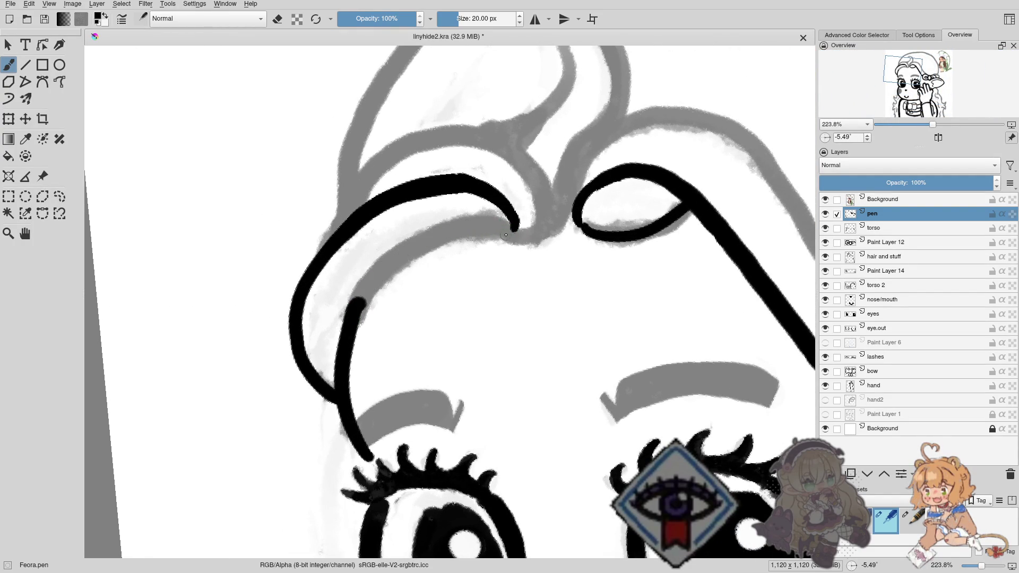
{"action": "left_click_drag", "start_coordinate": [506, 235], "coordinate": [352, 318]}
{"action": "key", "text": "ctrl+z"}
Ink and thicken the inner strand line inside the side curl, ending in a curved tip.
{"action": "mouse_move", "coordinate": [387, 291]}
{"action": "left_mouse_down"}
{"action": "mouse_move", "coordinate": [423, 213]}
{"action": "mouse_move", "coordinate": [523, 226]}
{"action": "mouse_move", "coordinate": [413, 274]}
{"action": "left_mouse_up"}
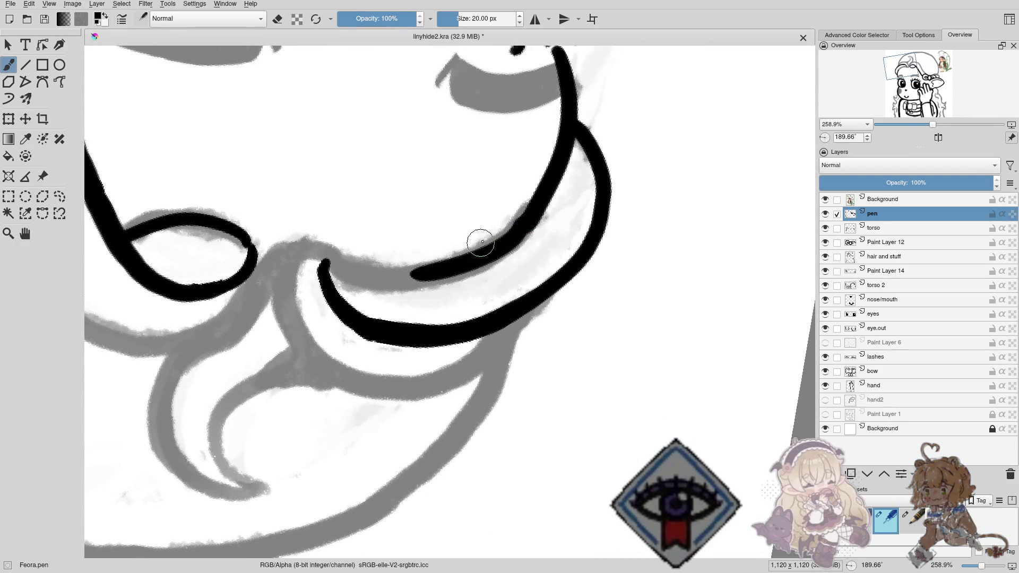
{"action": "key", "text": "ctrl+z"}
{"action": "left_click_drag", "start_coordinate": [530, 219], "coordinate": [417, 274]}
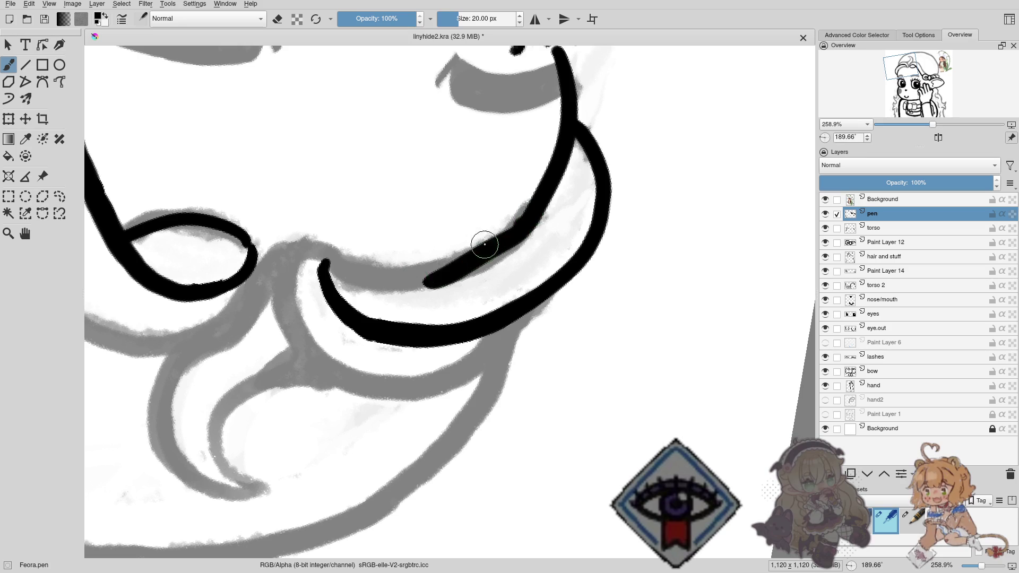
{"action": "key", "text": "ctrl+z"}
{"action": "mouse_move", "coordinate": [527, 216]}
{"action": "left_mouse_down"}
{"action": "mouse_move", "coordinate": [430, 275]}
{"action": "mouse_move", "coordinate": [361, 277]}
{"action": "mouse_move", "coordinate": [327, 260]}
{"action": "left_mouse_up"}
{"action": "key", "text": "ctrl+z"}
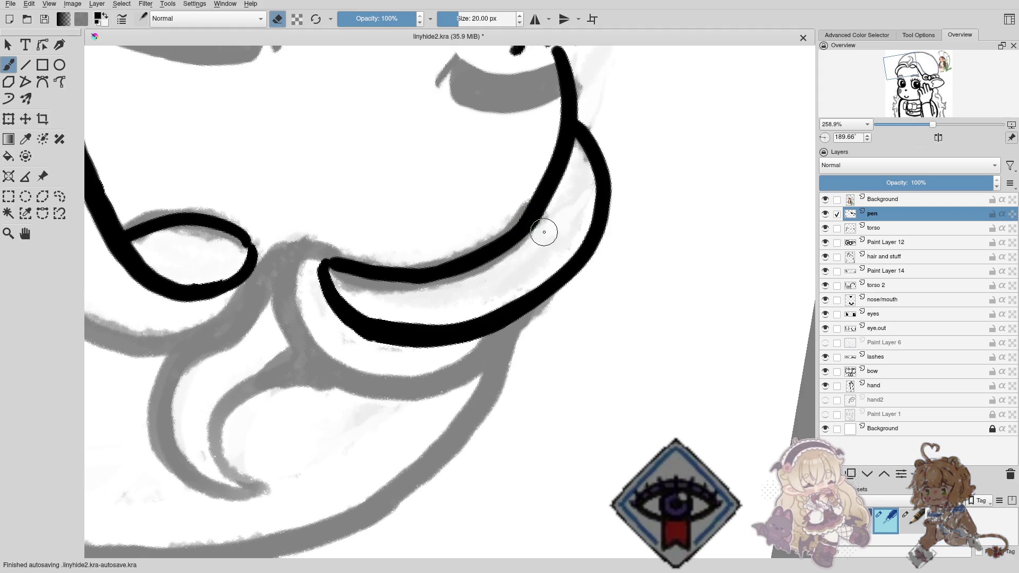
{"action": "key", "text": "e"}
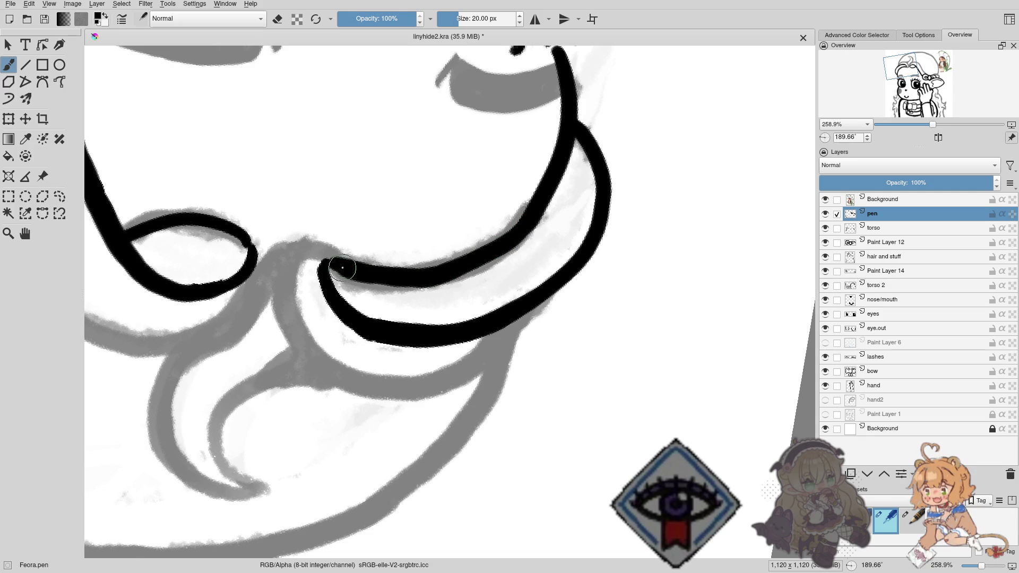
{"action": "left_click_drag", "start_coordinate": [343, 268], "coordinate": [455, 261]}
{"action": "mouse_move", "coordinate": [518, 232]}
{"action": "left_mouse_down"}
{"action": "mouse_move", "coordinate": [389, 275]}
{"action": "mouse_move", "coordinate": [342, 267]}
{"action": "mouse_move", "coordinate": [424, 295]}
{"action": "mouse_move", "coordinate": [531, 378]}
{"action": "mouse_move", "coordinate": [449, 241]}
{"action": "left_mouse_up"}
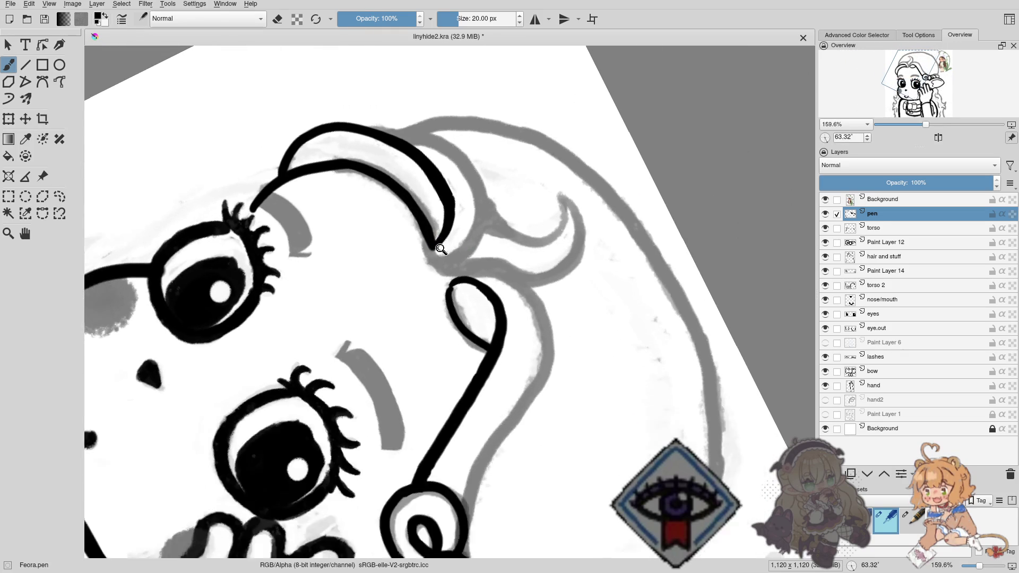
{"action": "scroll", "coordinate": [439, 245], "scroll_direction": "up", "scroll_amount": 5}
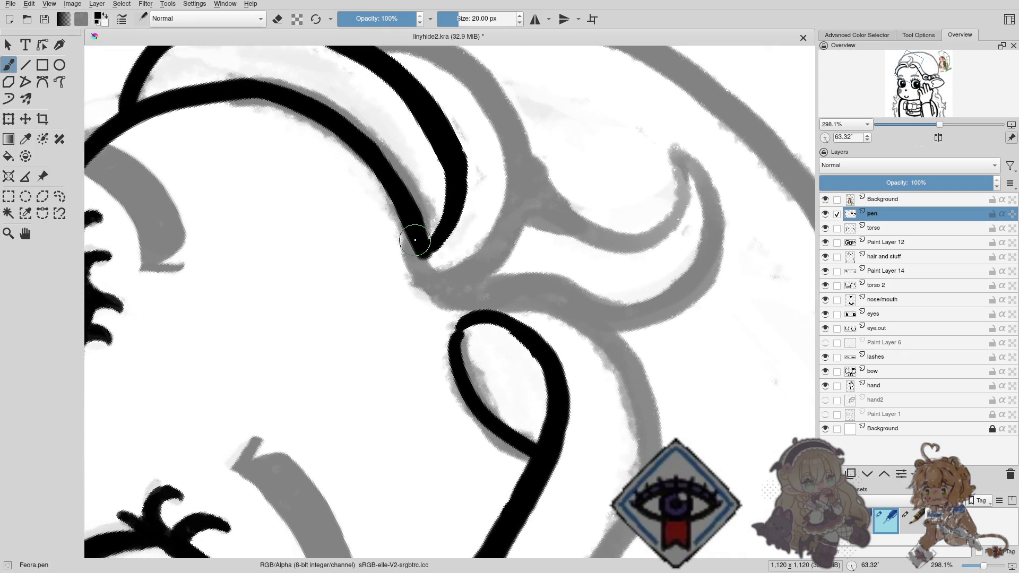
{"action": "left_click_drag", "start_coordinate": [415, 239], "coordinate": [411, 257]}
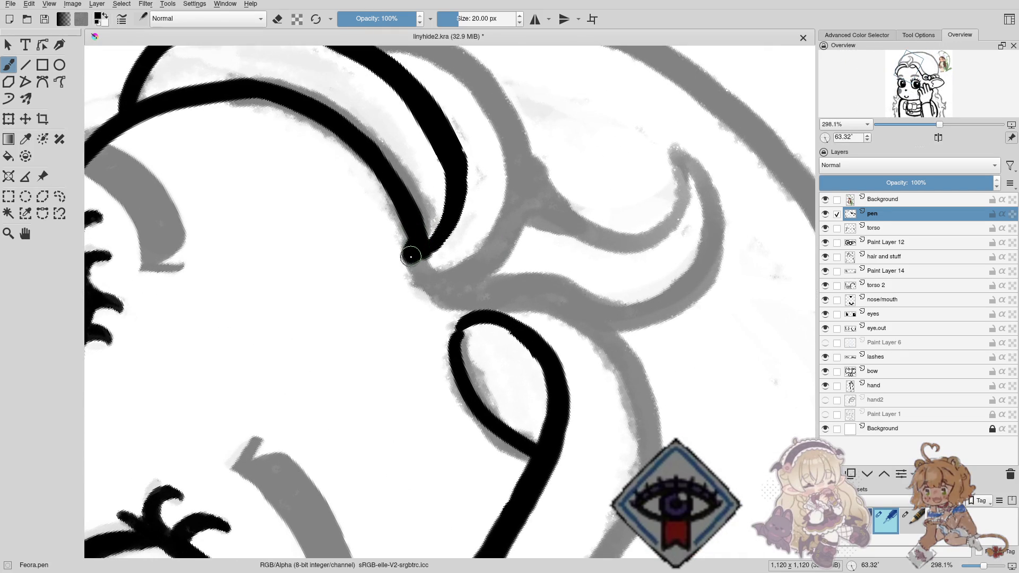
{"action": "left_click_drag", "start_coordinate": [411, 257], "coordinate": [448, 286]}
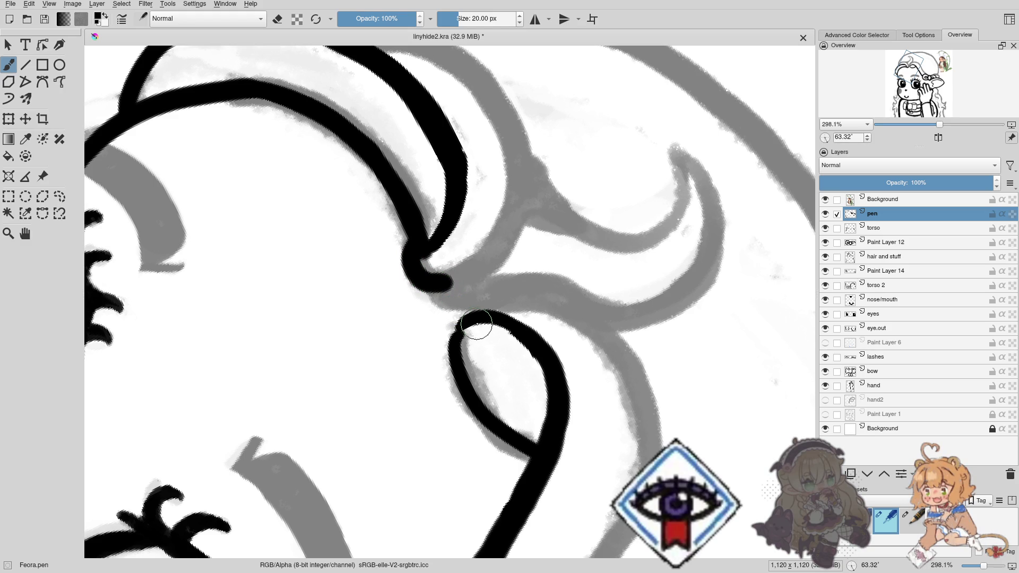
Ink the curl's top outline and try the outer curl's hooked lower end several times.
{"action": "left_click_drag", "start_coordinate": [463, 279], "coordinate": [447, 388]}
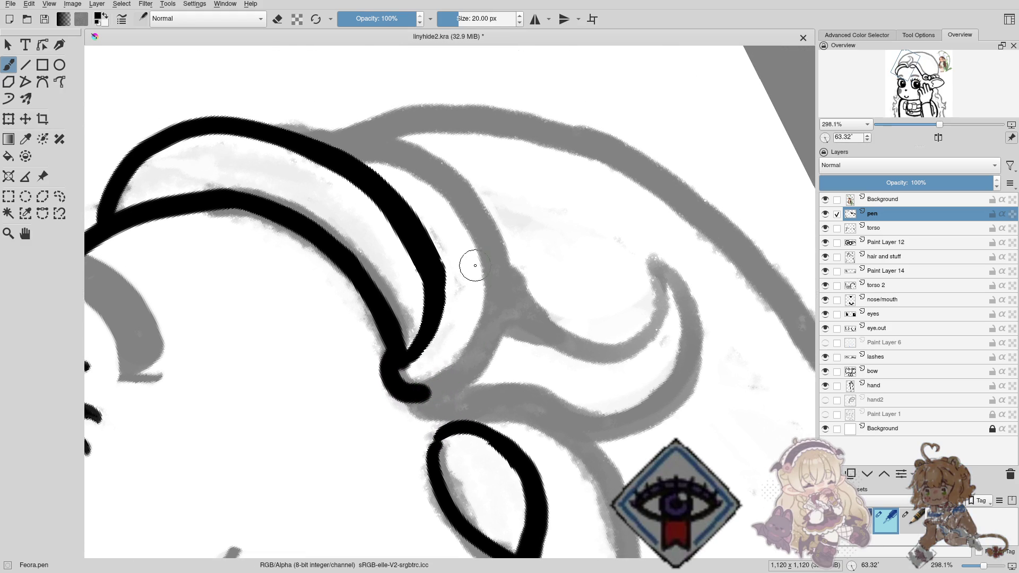
{"action": "left_click_drag", "start_coordinate": [475, 266], "coordinate": [482, 325]}
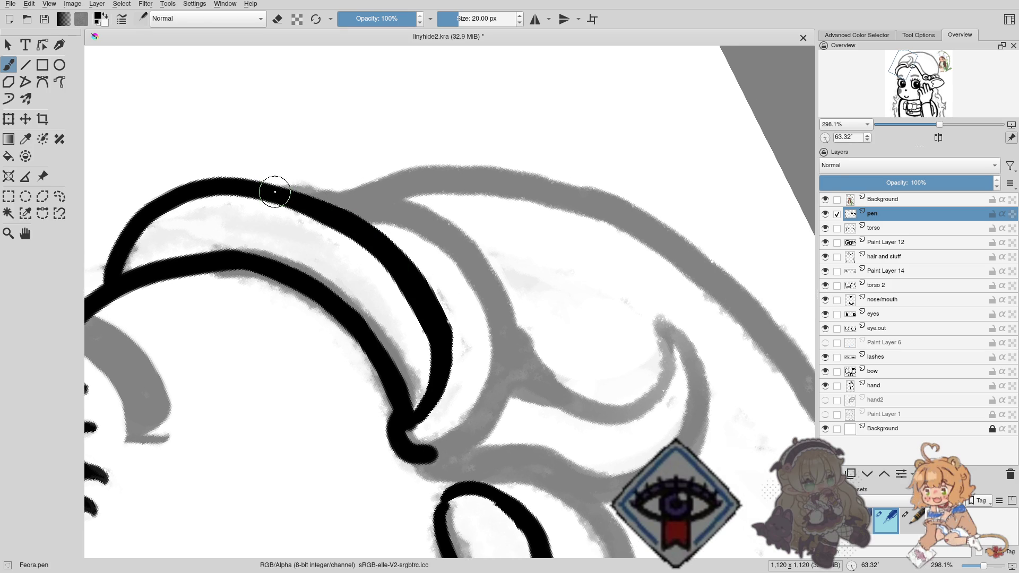
{"action": "left_click_drag", "start_coordinate": [275, 192], "coordinate": [380, 201]}
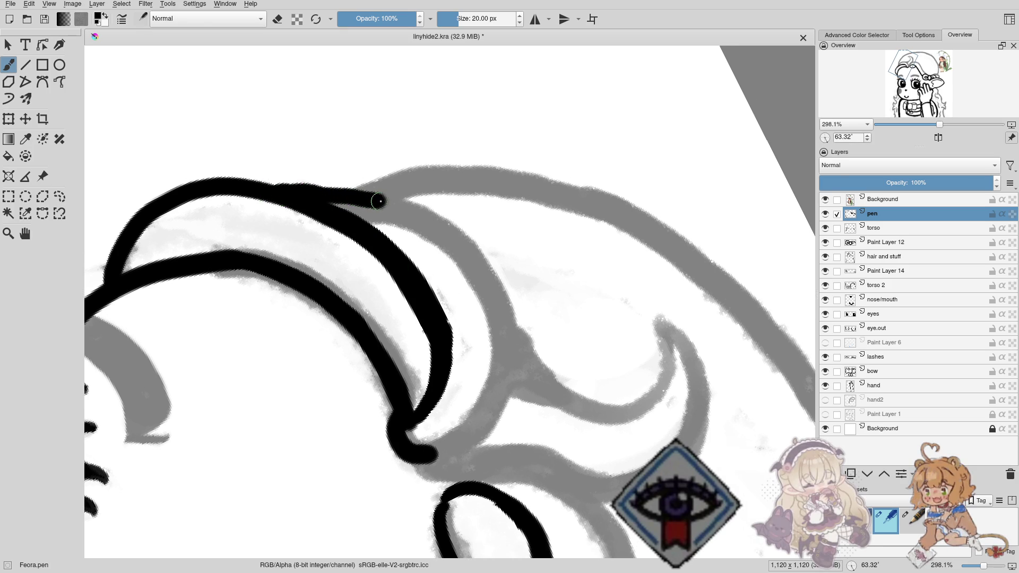
{"action": "left_click_drag", "start_coordinate": [380, 201], "coordinate": [472, 276]}
{"action": "key", "text": "ctrl+z"}
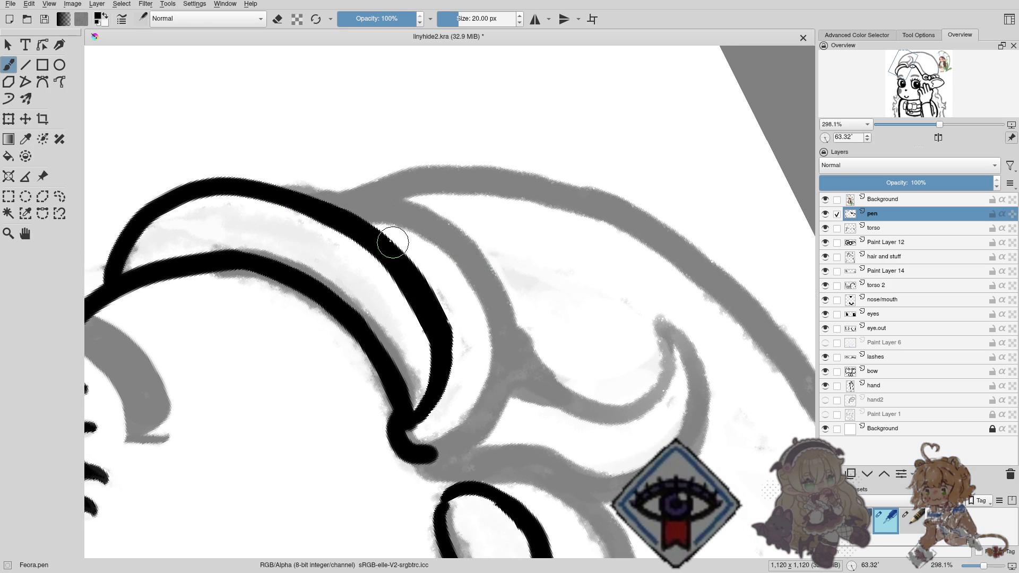
{"action": "mouse_move", "coordinate": [292, 196]}
{"action": "left_mouse_down"}
{"action": "mouse_move", "coordinate": [492, 311]}
{"action": "mouse_move", "coordinate": [498, 400]}
{"action": "mouse_move", "coordinate": [442, 443]}
{"action": "left_mouse_up"}
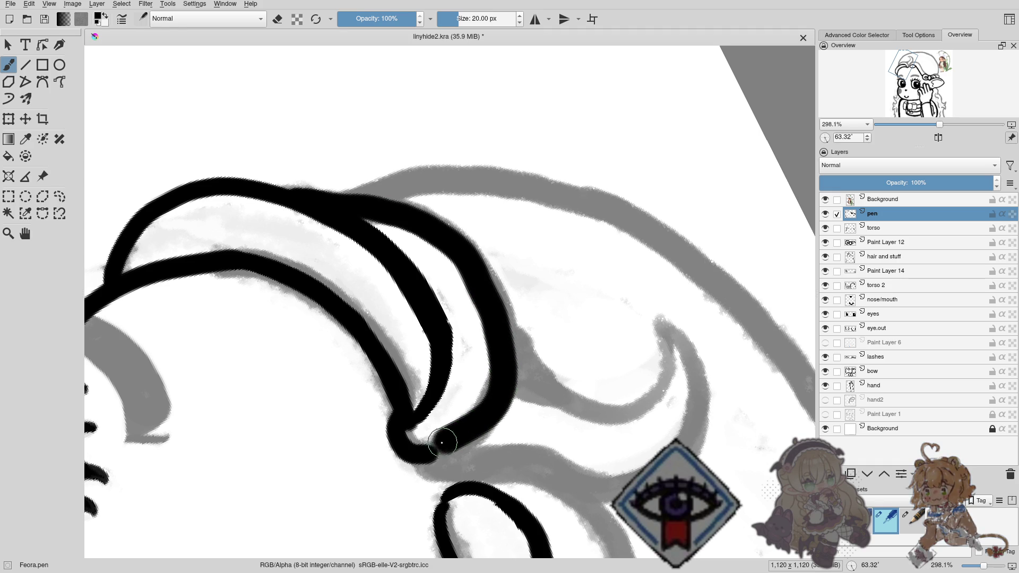
{"action": "key", "text": "ctrl+z"}
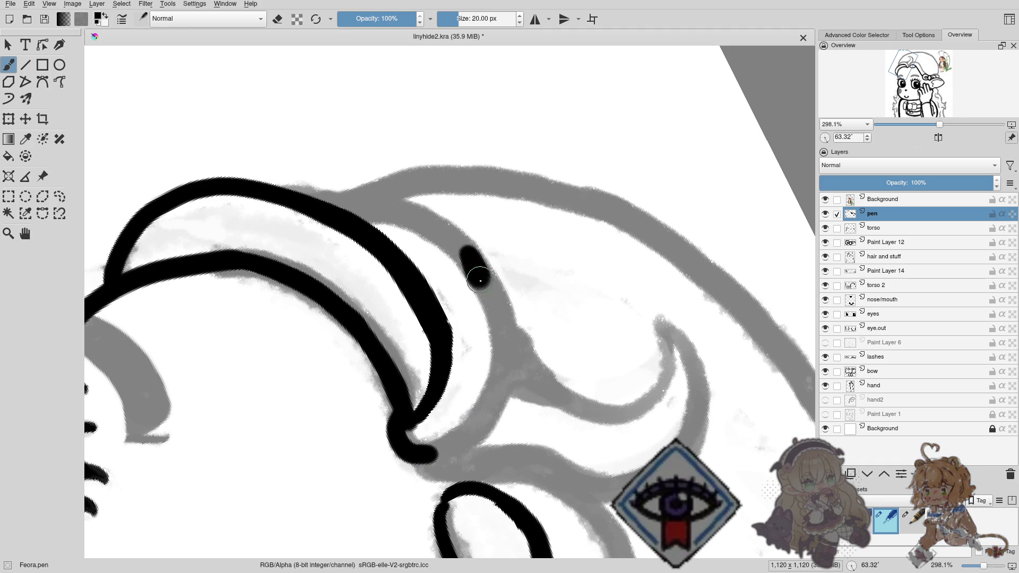
{"action": "mouse_move", "coordinate": [480, 281]}
{"action": "left_mouse_down"}
{"action": "mouse_move", "coordinate": [494, 348]}
{"action": "mouse_move", "coordinate": [447, 427]}
{"action": "mouse_move", "coordinate": [419, 451]}
{"action": "left_mouse_up"}
{"action": "key", "text": "ctrl+z"}
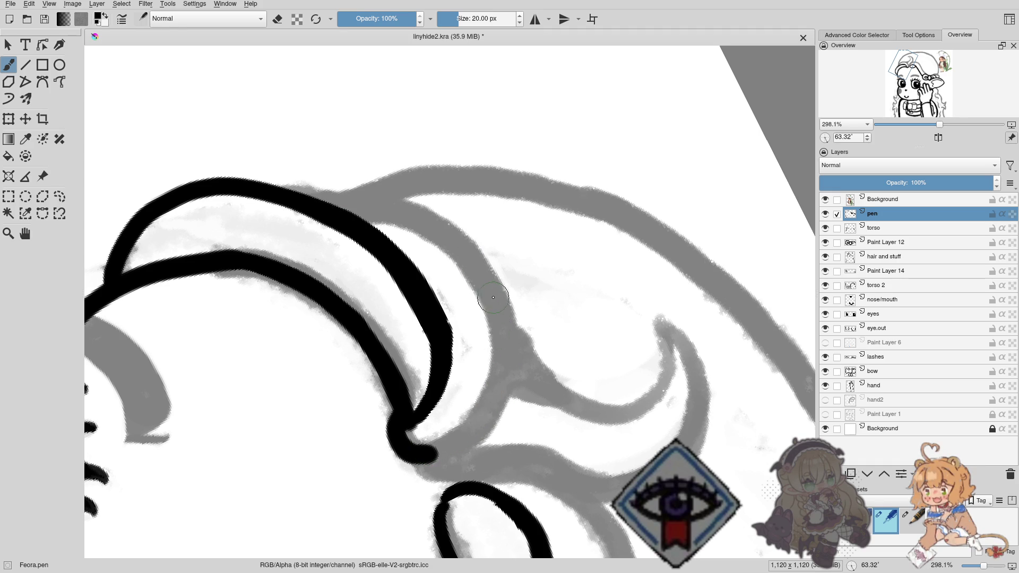
{"action": "mouse_move", "coordinate": [493, 294]}
{"action": "left_mouse_down"}
{"action": "mouse_move", "coordinate": [499, 337]}
{"action": "mouse_move", "coordinate": [442, 447]}
{"action": "left_mouse_up"}
{"action": "key", "text": "ctrl+z"}
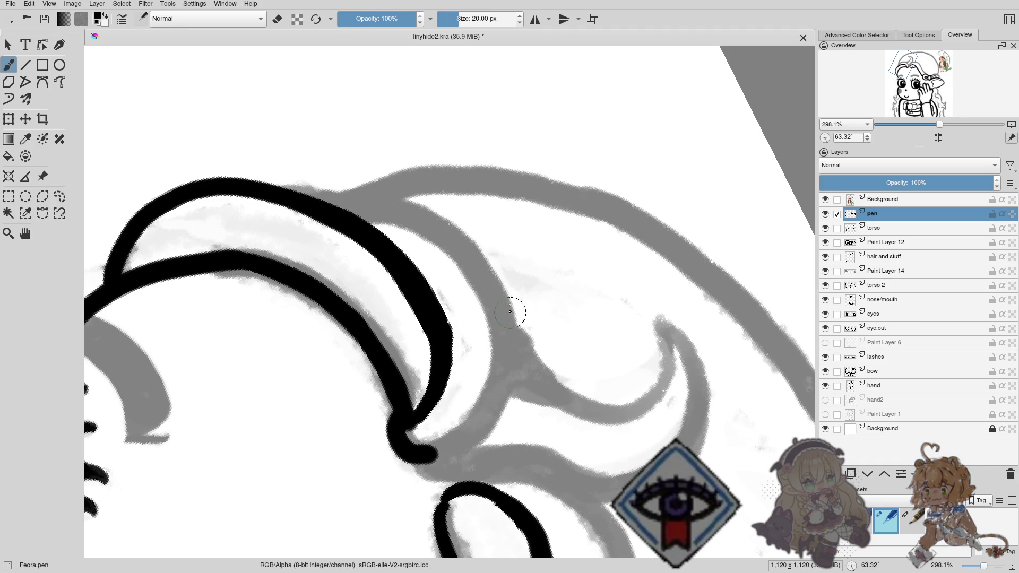
{"action": "mouse_move", "coordinate": [497, 303]}
{"action": "left_mouse_down"}
{"action": "mouse_move", "coordinate": [467, 425]}
{"action": "mouse_move", "coordinate": [422, 451]}
{"action": "left_mouse_up"}
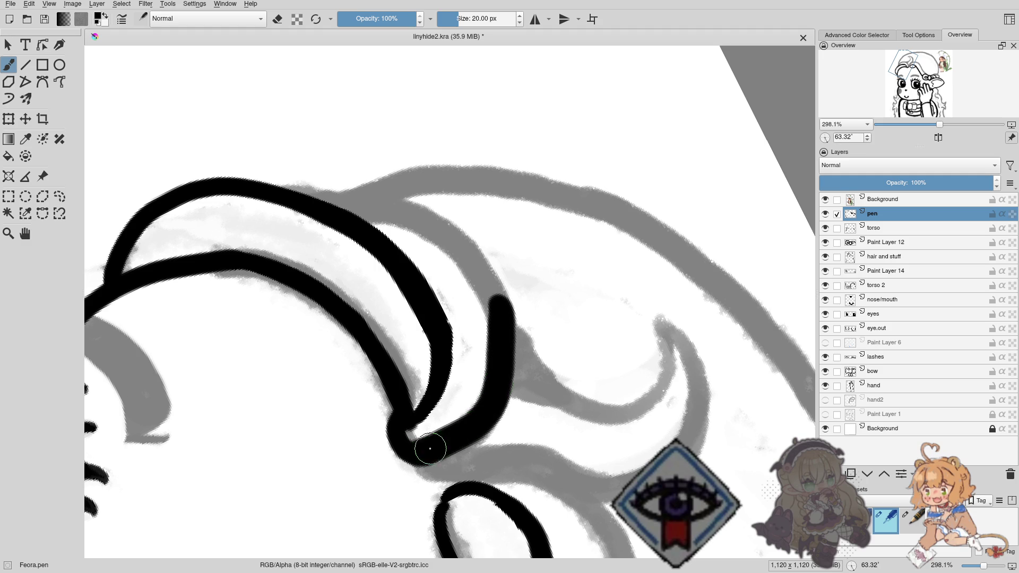
{"action": "key", "text": "ctrl+z"}
{"action": "mouse_move", "coordinate": [503, 331]}
{"action": "left_mouse_down"}
{"action": "mouse_move", "coordinate": [486, 398]}
{"action": "mouse_move", "coordinate": [414, 448]}
{"action": "left_mouse_up"}
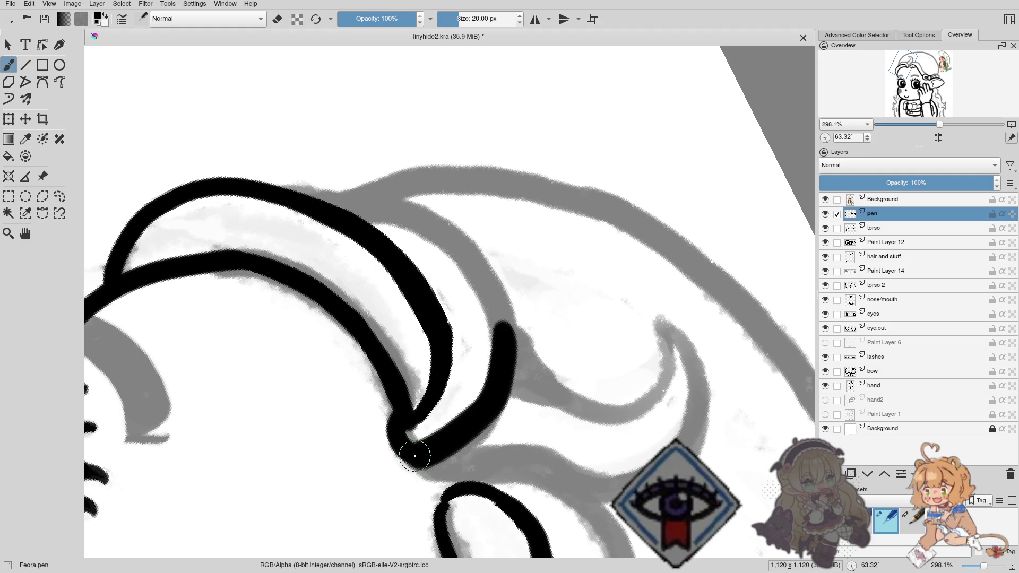
{"action": "key", "text": "ctrl+z"}
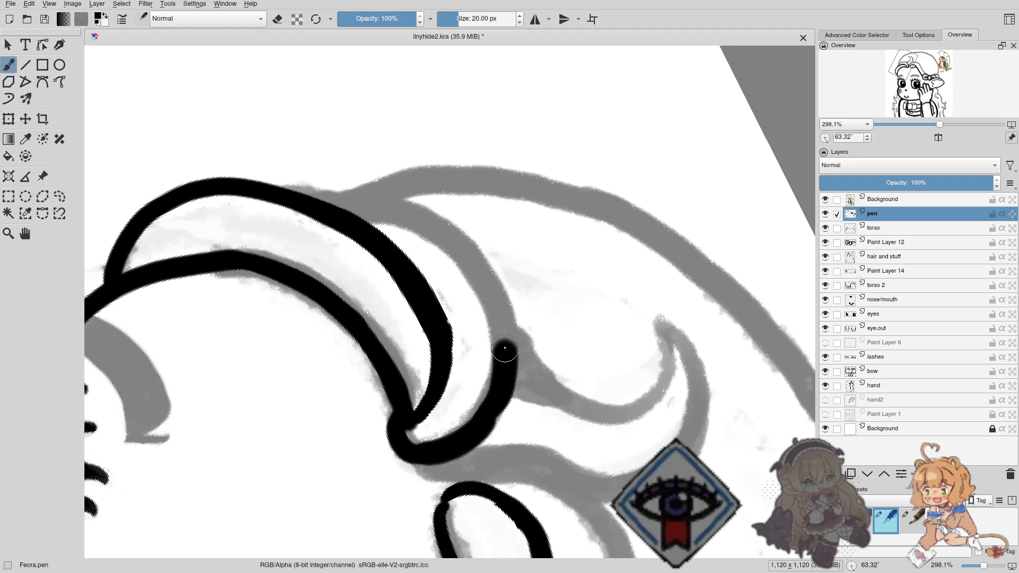
Ink the upper part of the curl's outer arc along the top edge.
{"action": "left_click_drag", "start_coordinate": [434, 225], "coordinate": [305, 198]}
{"action": "scroll", "coordinate": [420, 319], "scroll_direction": "up", "scroll_amount": 1}
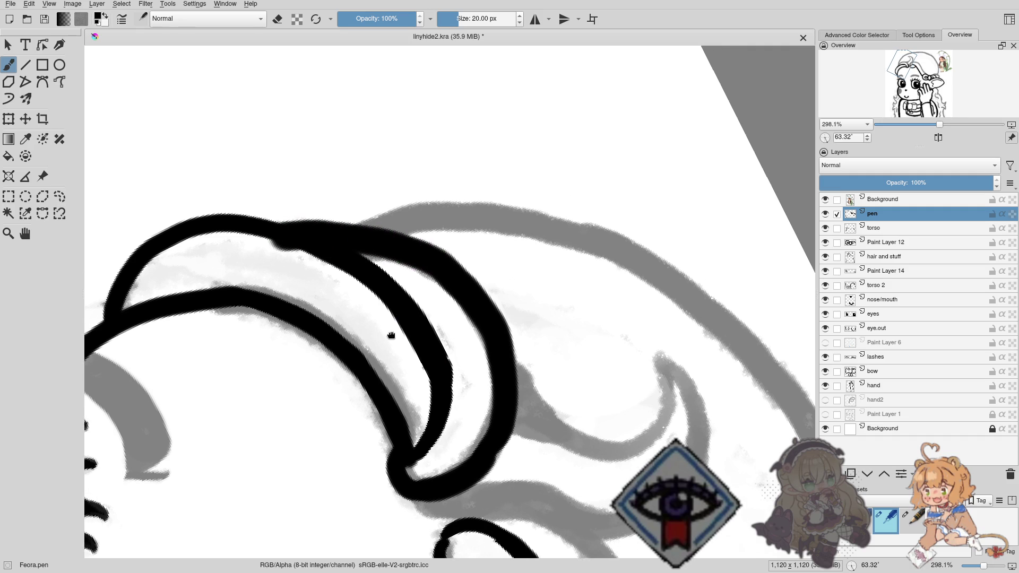
{"action": "key", "text": "ctrl+z"}
{"action": "key", "text": "ctrl+z"}
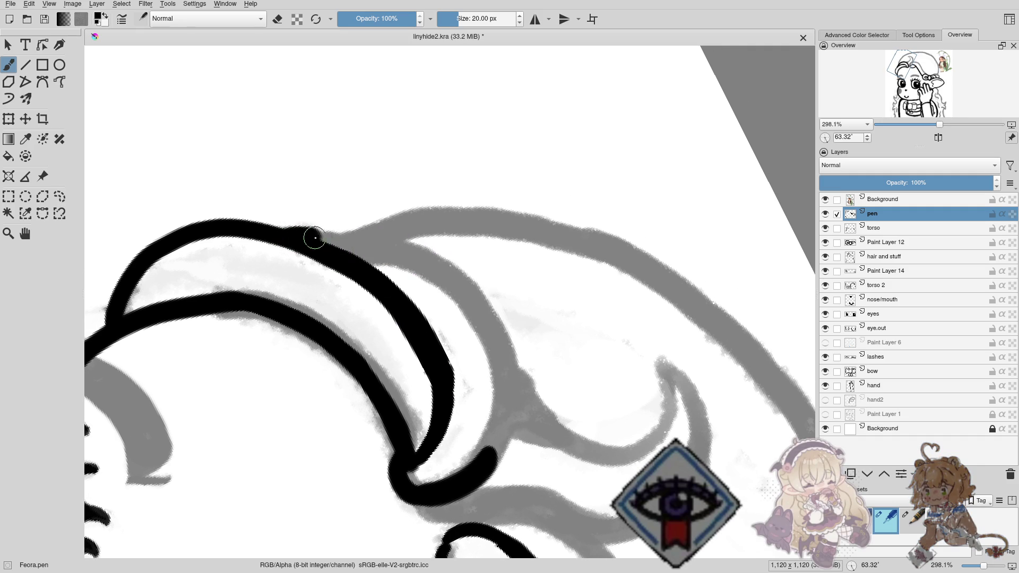
{"action": "left_click_drag", "start_coordinate": [361, 246], "coordinate": [398, 250]}
{"action": "key", "text": "ctrl+z"}
{"action": "left_click_drag", "start_coordinate": [302, 230], "coordinate": [424, 269]}
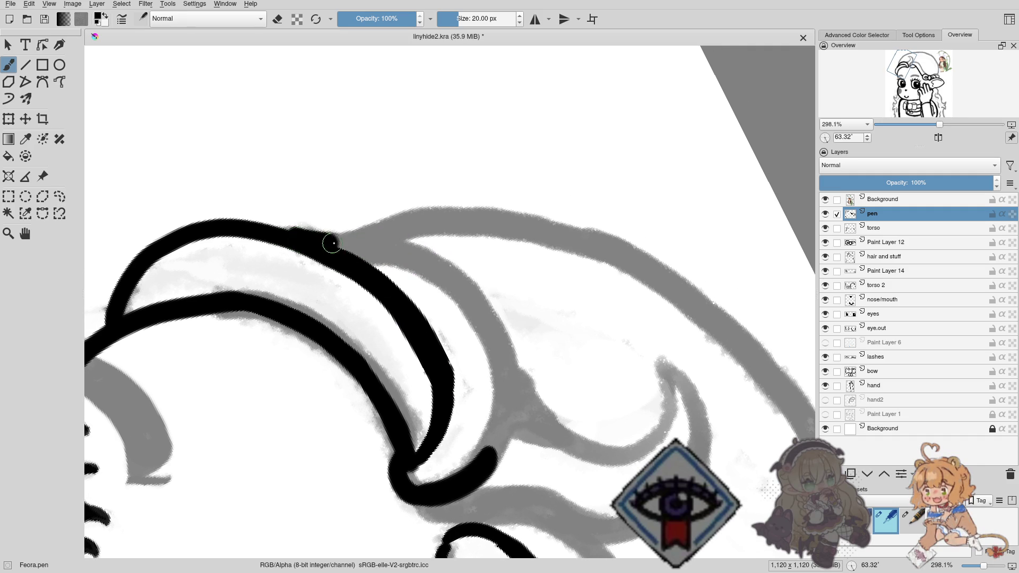
{"action": "key", "text": "ctrl+z"}
{"action": "left_click_drag", "start_coordinate": [296, 230], "coordinate": [452, 274]}
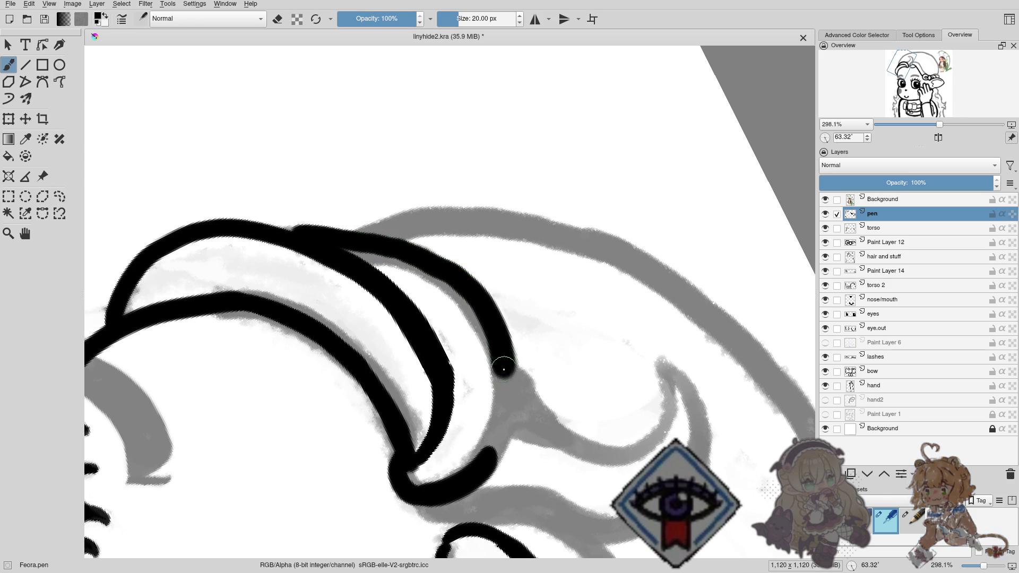
Ink the lower stretch of the curl's outer arc down along the grey sketch.
{"action": "left_click_drag", "start_coordinate": [482, 303], "coordinate": [478, 455]}
{"action": "key", "text": "ctrl+z"}
{"action": "left_click_drag", "start_coordinate": [475, 306], "coordinate": [497, 428]}
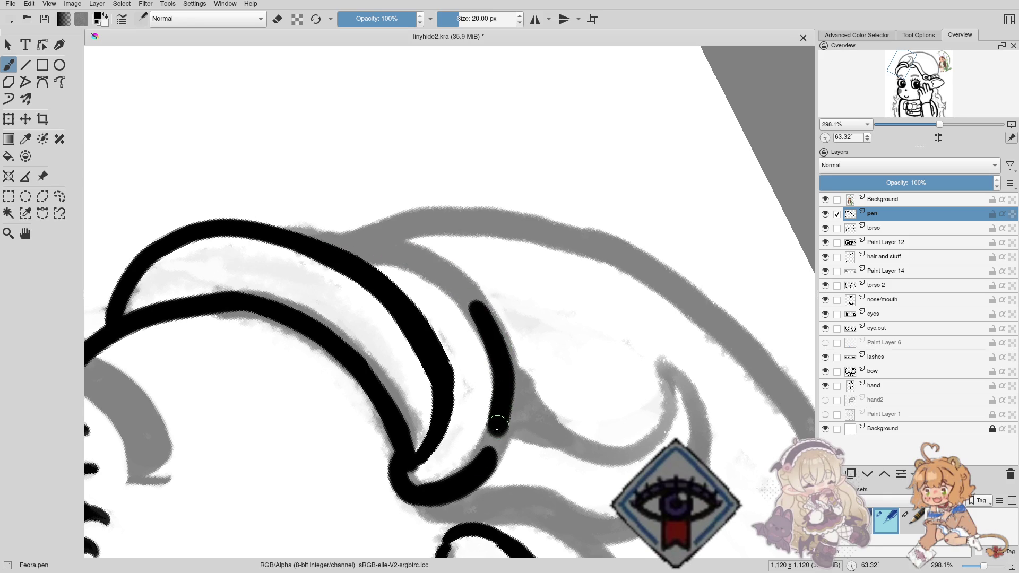
{"action": "key", "text": "ctrl+z"}
{"action": "left_click_drag", "start_coordinate": [484, 323], "coordinate": [477, 471]}
{"action": "key", "text": "ctrl+z"}
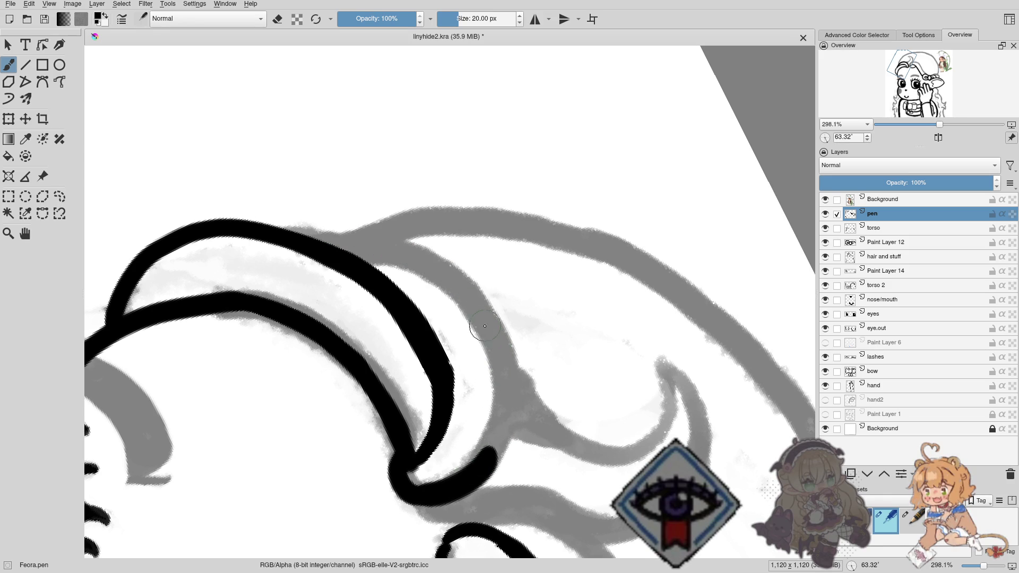
{"action": "left_click_drag", "start_coordinate": [497, 343], "coordinate": [470, 469]}
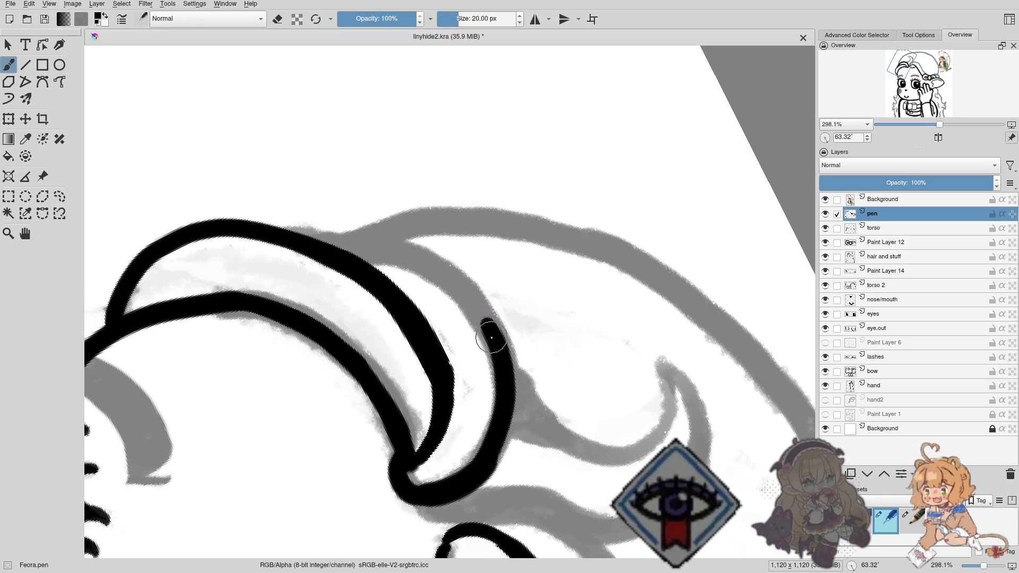
{"action": "mouse_move", "coordinate": [479, 322]}
{"action": "left_mouse_down"}
{"action": "mouse_move", "coordinate": [443, 274]}
{"action": "mouse_move", "coordinate": [430, 325]}
{"action": "mouse_move", "coordinate": [461, 289]}
{"action": "mouse_move", "coordinate": [415, 281]}
{"action": "mouse_move", "coordinate": [387, 187]}
{"action": "left_mouse_up"}
{"action": "key", "text": "ctrl+z"}
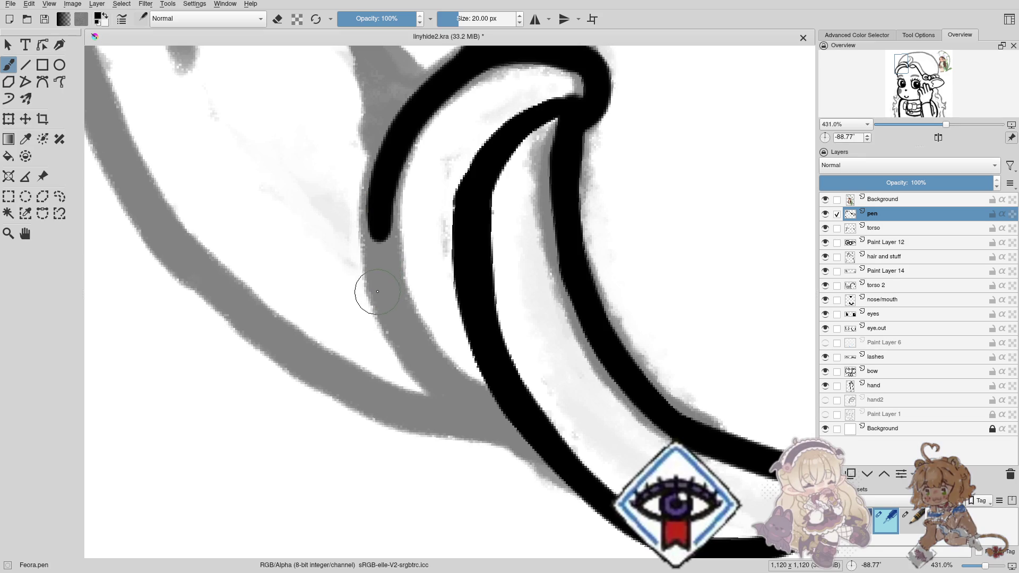
Retry the curl's inner ink stroke several times so it sweeps down to meet the outer curve.
{"action": "left_click_drag", "start_coordinate": [387, 192], "coordinate": [494, 387]}
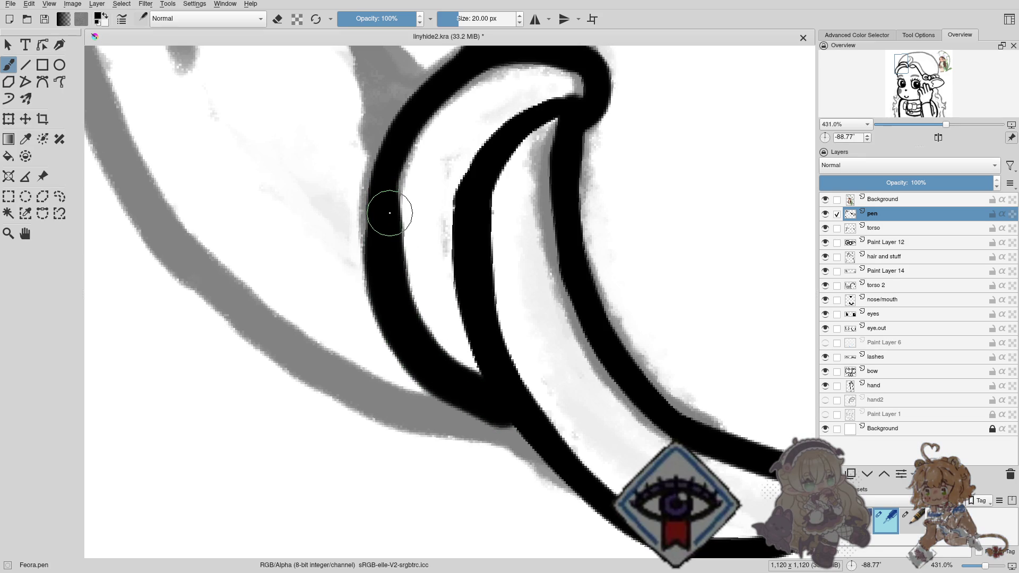
{"action": "key", "text": "ctrl+z"}
{"action": "mouse_move", "coordinate": [387, 219]}
{"action": "left_mouse_down"}
{"action": "mouse_move", "coordinate": [376, 216]}
{"action": "mouse_move", "coordinate": [391, 307]}
{"action": "left_mouse_up"}
{"action": "key", "text": "ctrl+z"}
{"action": "left_click_drag", "start_coordinate": [379, 220], "coordinate": [501, 397]}
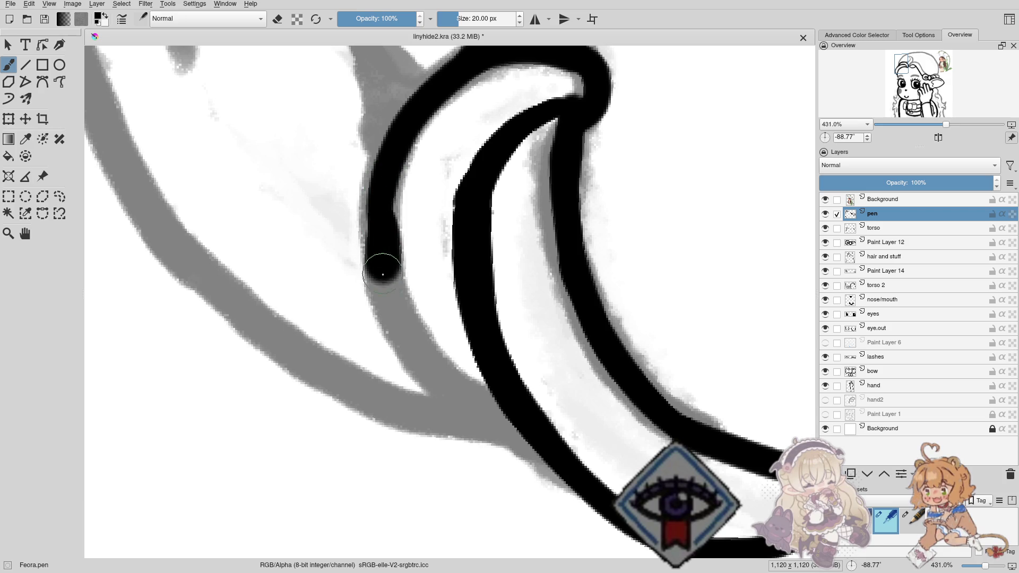
{"action": "key", "text": "ctrl+z"}
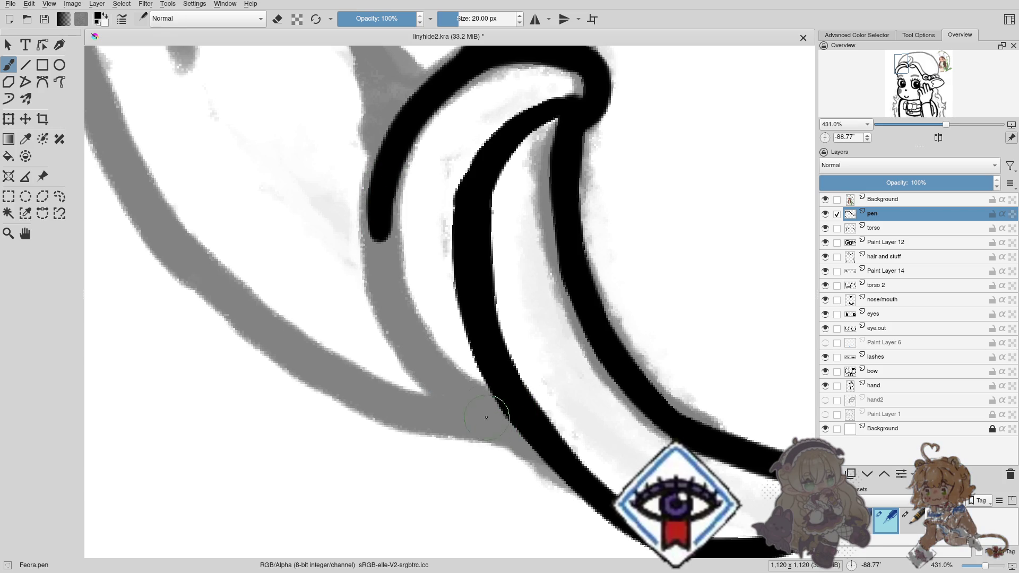
{"action": "left_click_drag", "start_coordinate": [380, 206], "coordinate": [500, 392]}
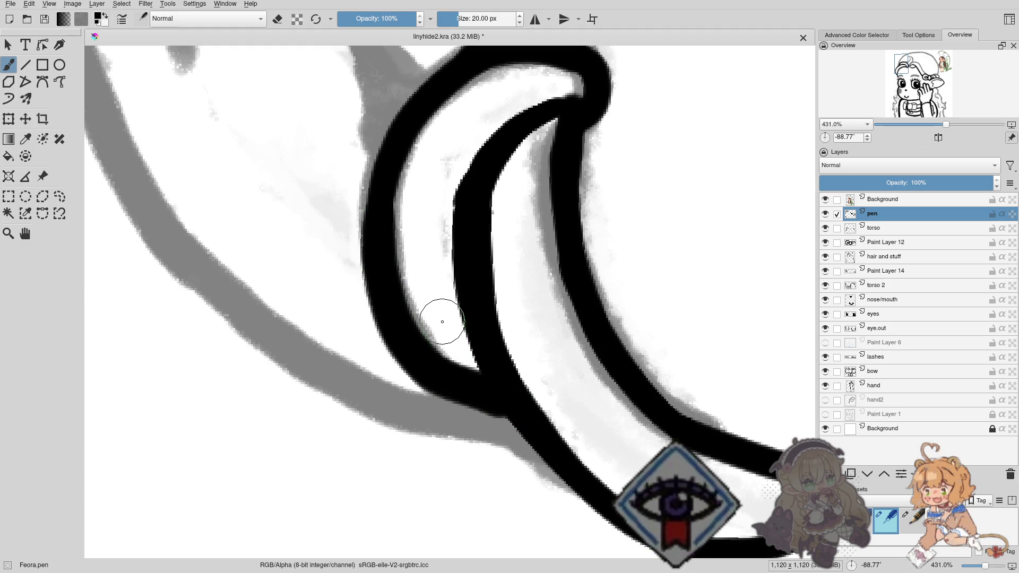
{"action": "key", "text": "ctrl+z"}
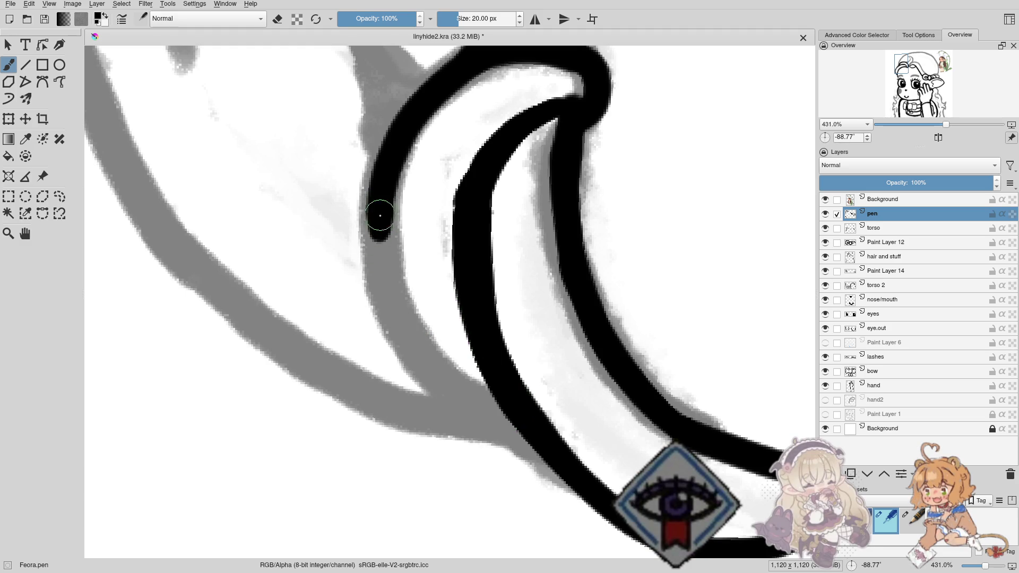
{"action": "mouse_move", "coordinate": [380, 215]}
{"action": "left_mouse_down"}
{"action": "mouse_move", "coordinate": [506, 405]}
{"action": "mouse_move", "coordinate": [383, 208]}
{"action": "left_mouse_up"}
{"action": "key", "text": "ctrl+z"}
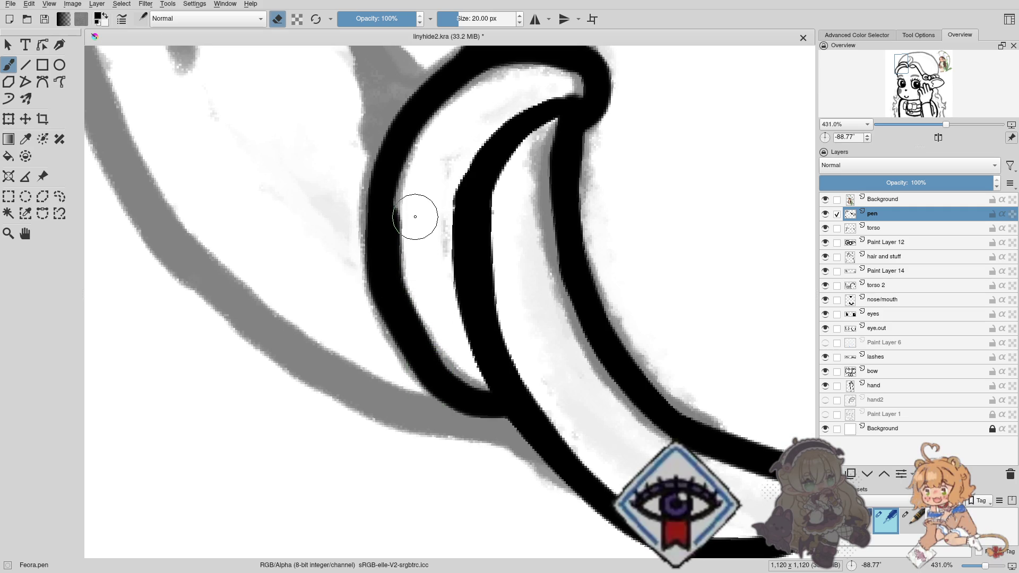
Even out the curl's inner line by thickening and erasing its inner edge along its length.
{"action": "key", "text": "e"}
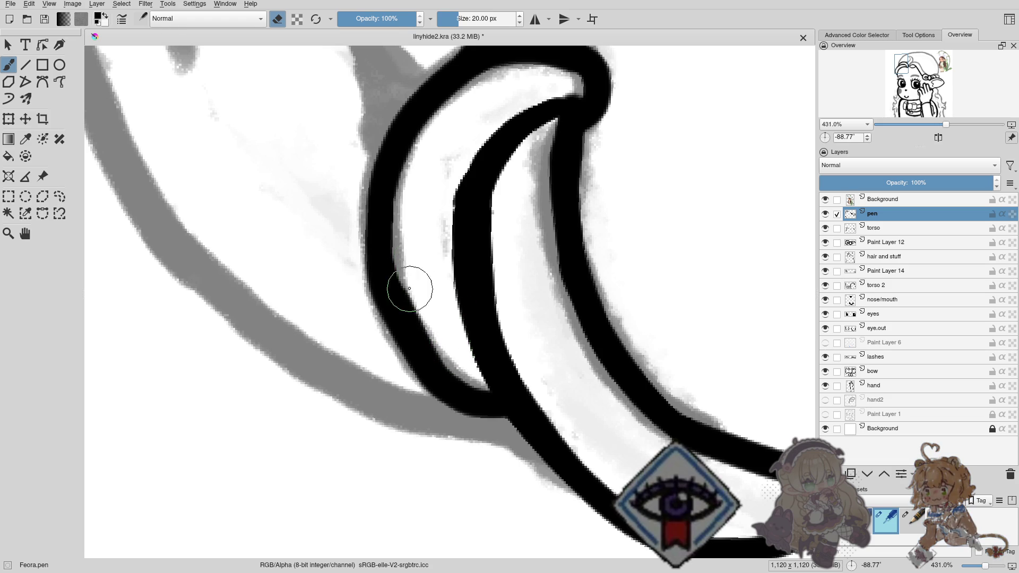
{"action": "key", "text": "e"}
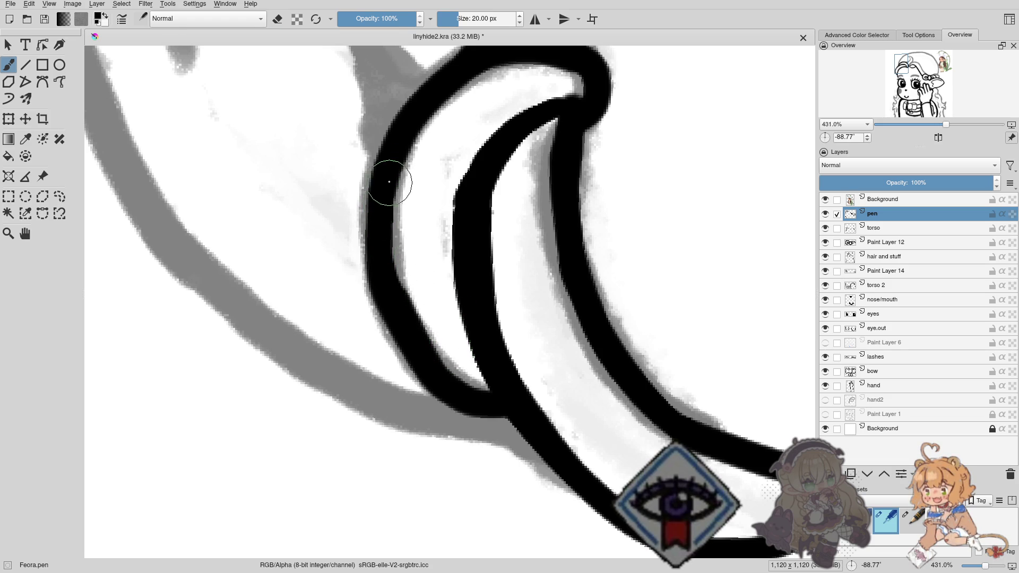
{"action": "left_click_drag", "start_coordinate": [385, 207], "coordinate": [390, 277]}
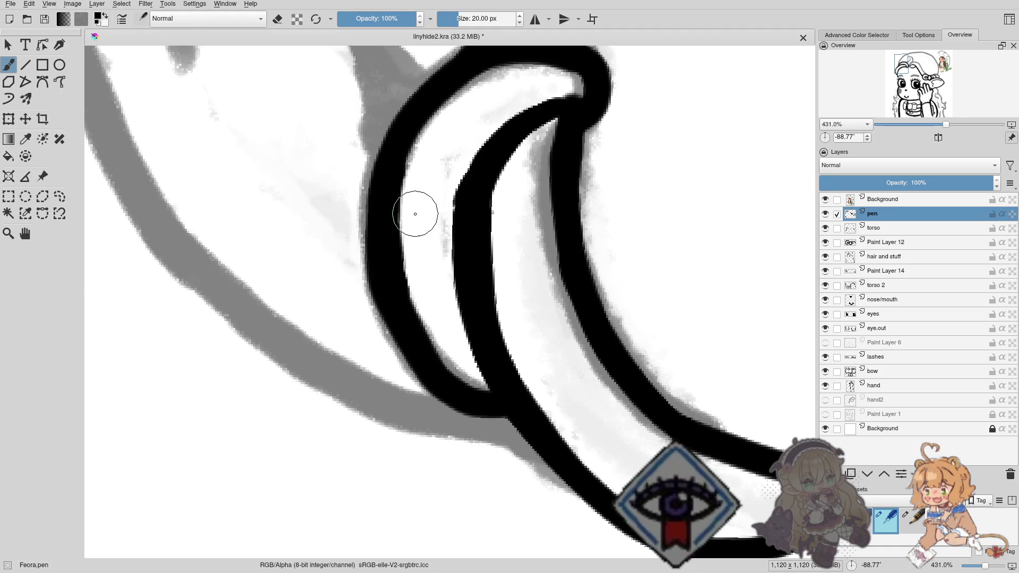
{"action": "key", "text": "e"}
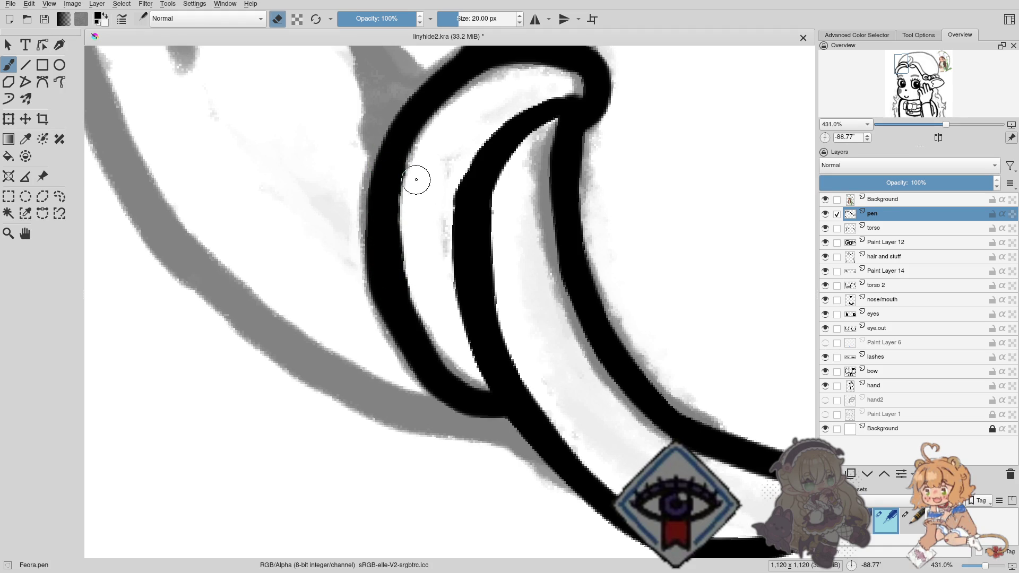
{"action": "left_click_drag", "start_coordinate": [414, 203], "coordinate": [415, 271]}
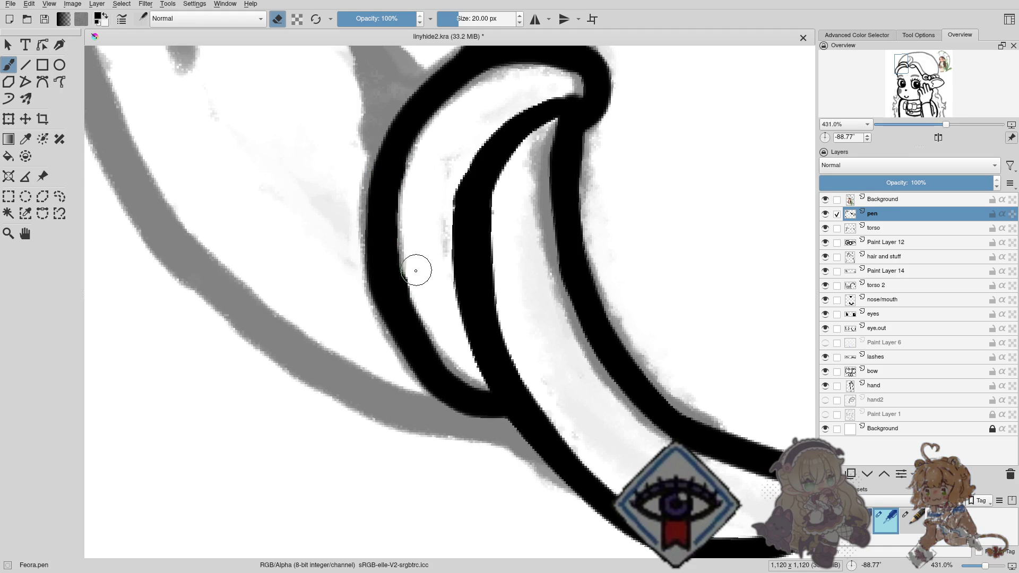
{"action": "key", "text": "e"}
{"action": "left_click_drag", "start_coordinate": [455, 234], "coordinate": [405, 292]}
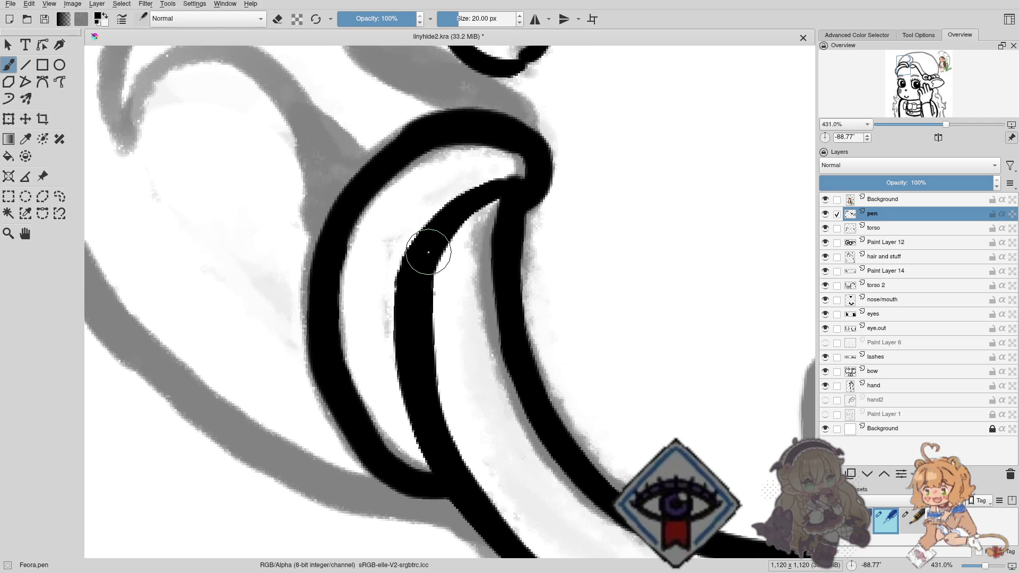
{"action": "key", "text": "e"}
{"action": "left_click_drag", "start_coordinate": [449, 318], "coordinate": [445, 300]}
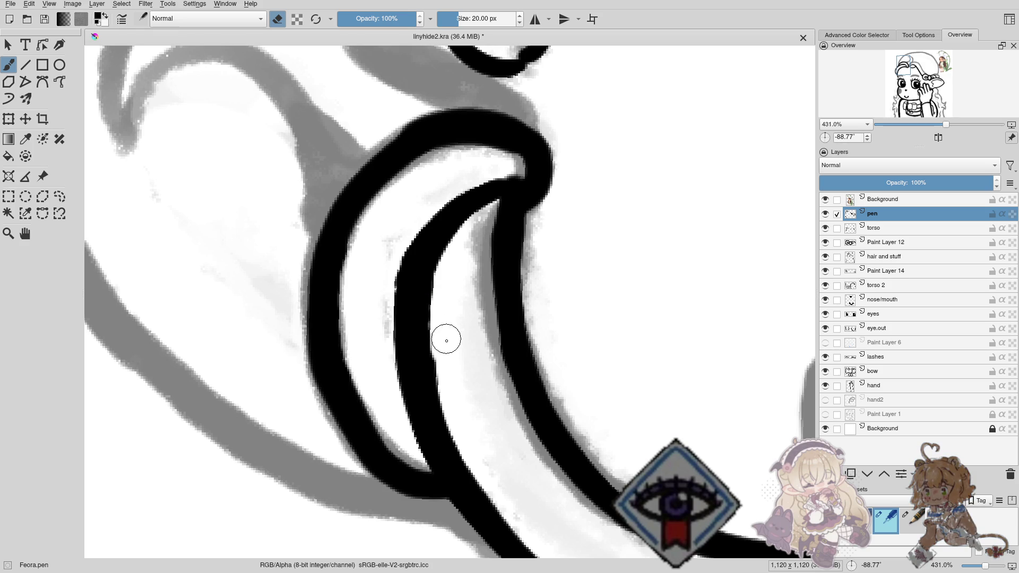
{"action": "mouse_move", "coordinate": [444, 353]}
{"action": "left_mouse_down"}
{"action": "mouse_move", "coordinate": [452, 384]}
{"action": "mouse_move", "coordinate": [428, 273]}
{"action": "mouse_move", "coordinate": [436, 339]}
{"action": "left_mouse_up"}
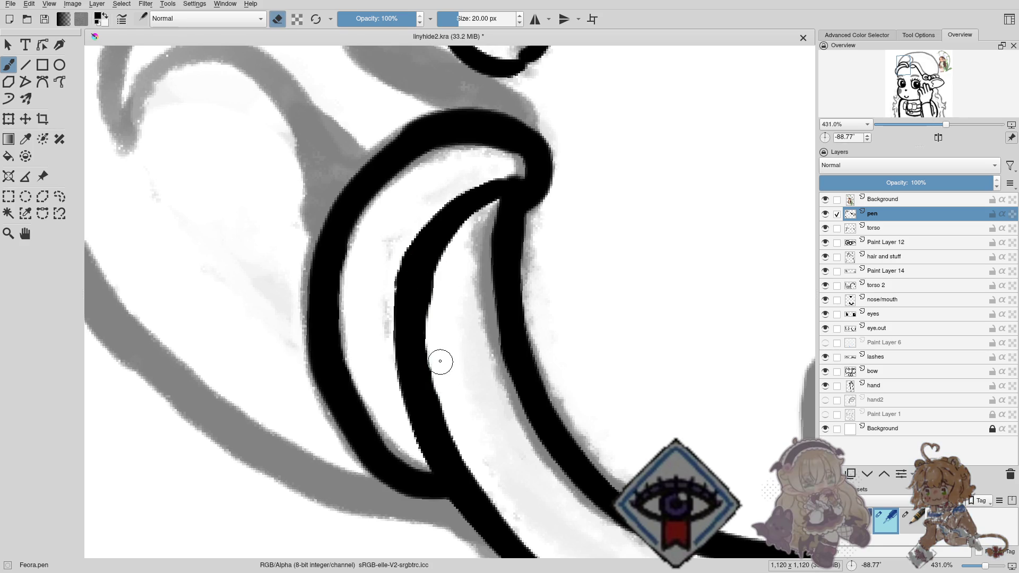
{"action": "key", "text": "e"}
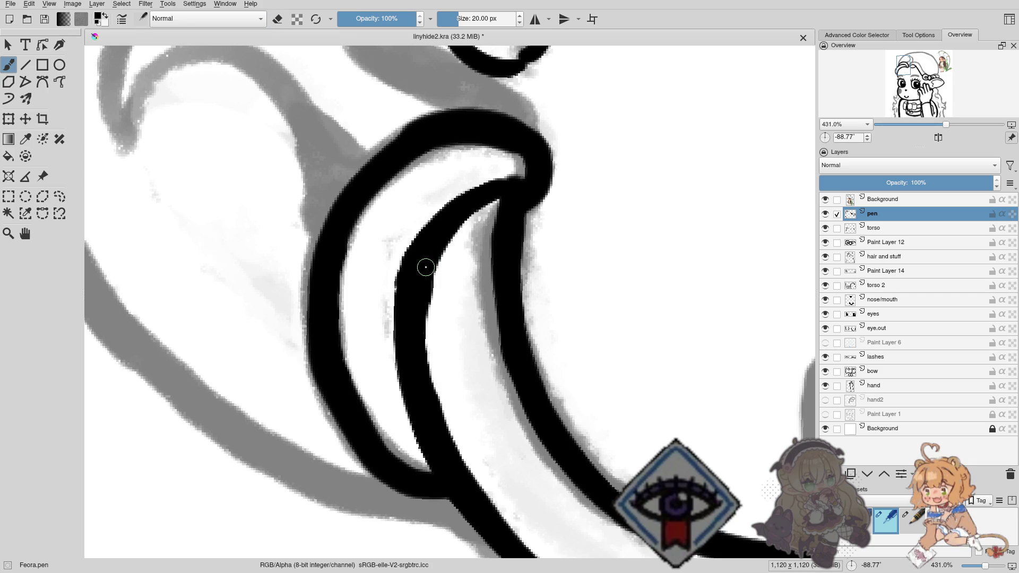
Thicken and repaint the crescent's inner line until the stroke looks right.
{"action": "key", "text": "e"}
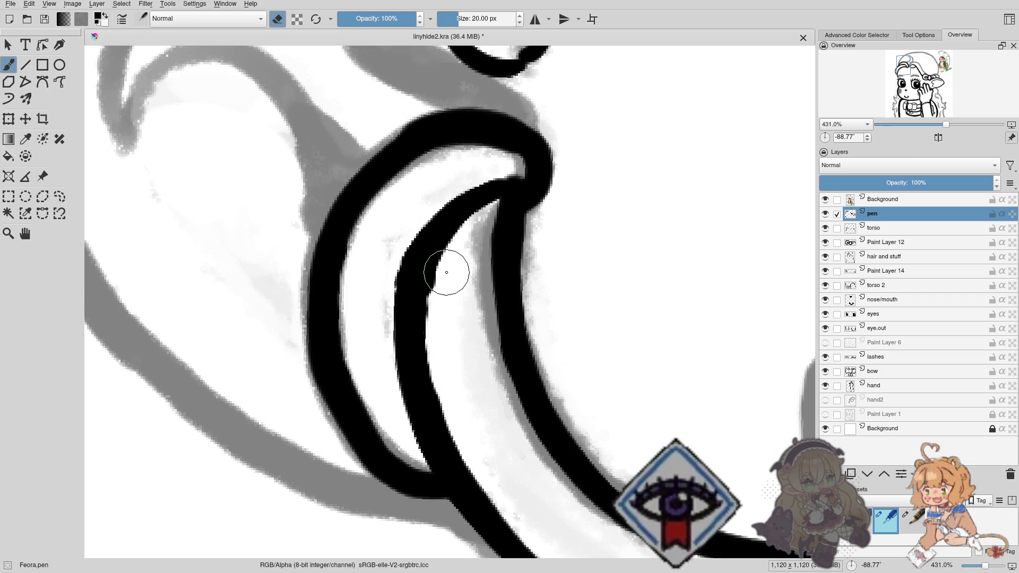
{"action": "key", "text": "e"}
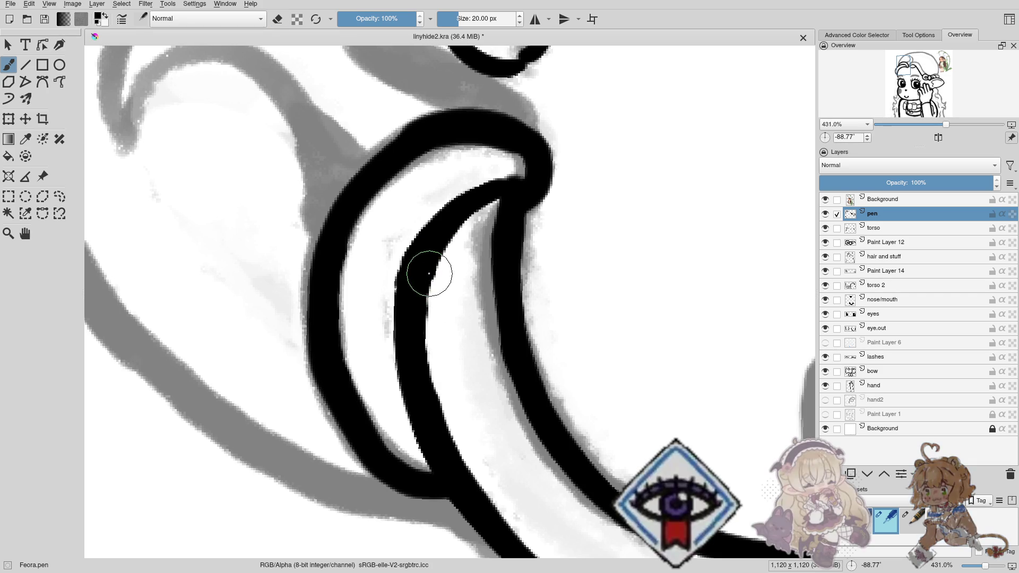
{"action": "mouse_move", "coordinate": [423, 246]}
{"action": "left_mouse_down"}
{"action": "mouse_move", "coordinate": [412, 314]}
{"action": "mouse_move", "coordinate": [452, 430]}
{"action": "mouse_move", "coordinate": [422, 353]}
{"action": "left_mouse_up"}
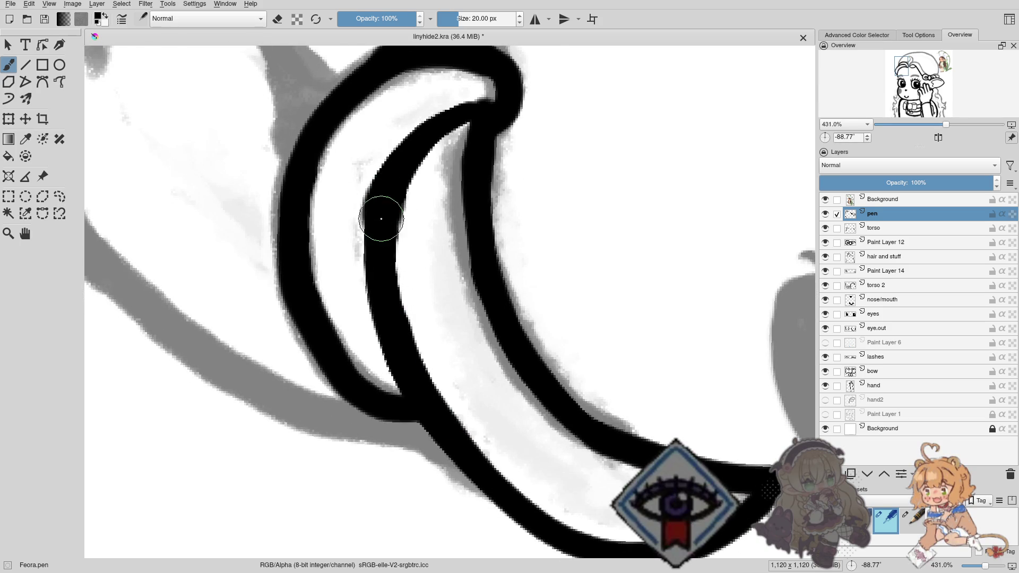
{"action": "mouse_move", "coordinate": [381, 219]}
{"action": "left_mouse_down"}
{"action": "mouse_move", "coordinate": [382, 282]}
{"action": "mouse_move", "coordinate": [432, 405]}
{"action": "left_mouse_up"}
{"action": "key", "text": "ctrl+z"}
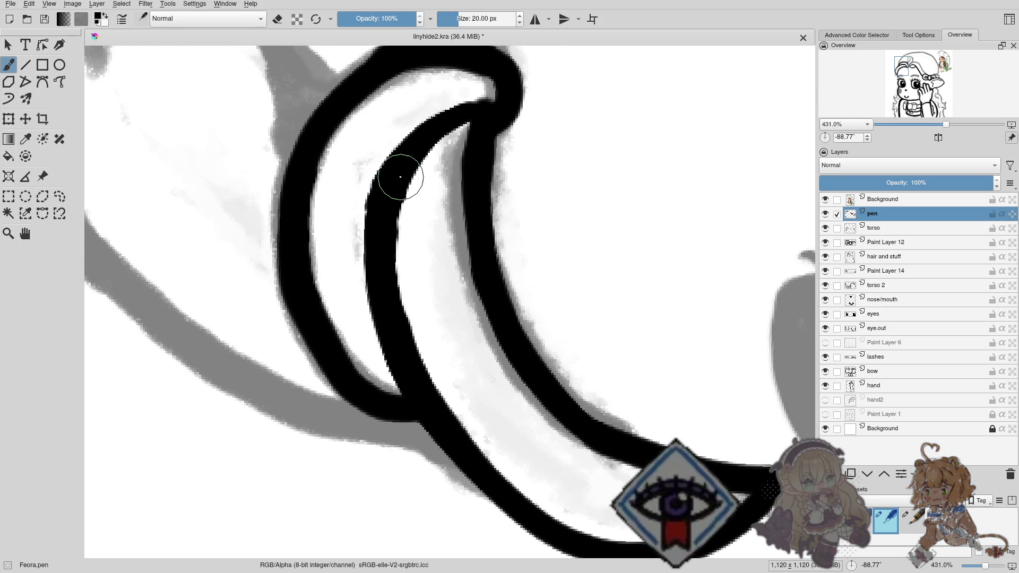
{"action": "mouse_move", "coordinate": [390, 186]}
{"action": "left_mouse_down"}
{"action": "mouse_move", "coordinate": [382, 278]}
{"action": "mouse_move", "coordinate": [430, 408]}
{"action": "left_mouse_up"}
{"action": "key", "text": "ctrl+z"}
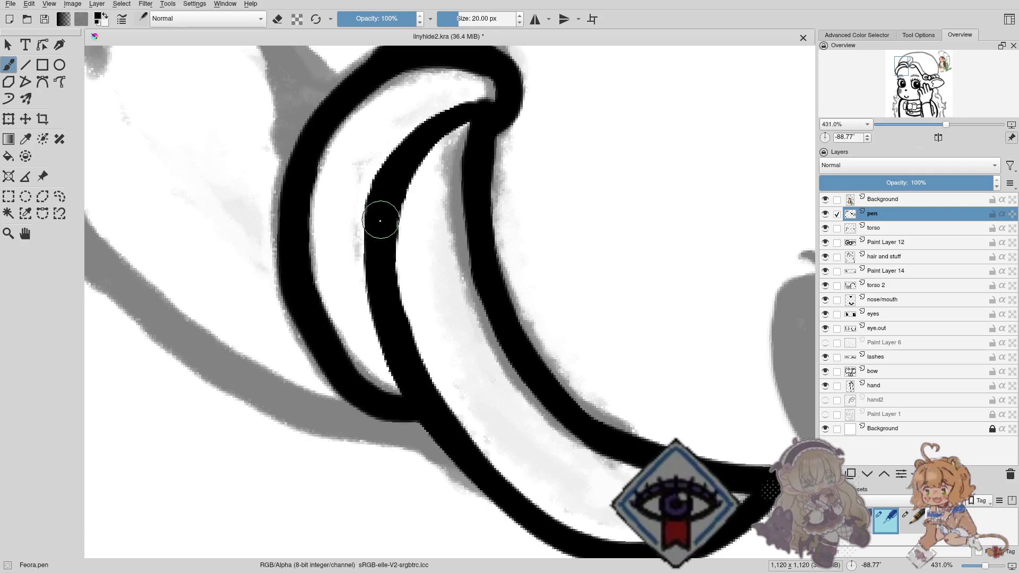
{"action": "left_click_drag", "start_coordinate": [375, 273], "coordinate": [420, 393]}
Thicken the crescent's tip and ink the nearby ear outline.
{"action": "left_click_drag", "start_coordinate": [495, 183], "coordinate": [448, 247]}
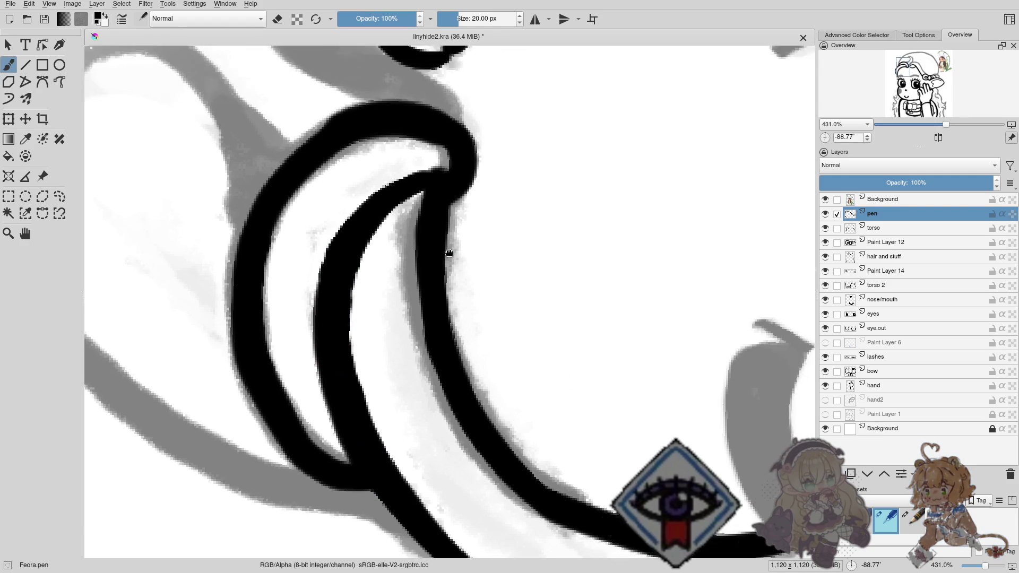
{"action": "scroll", "coordinate": [448, 247], "scroll_direction": "down", "scroll_amount": 1}
{"action": "scroll", "coordinate": [425, 265], "scroll_direction": "down", "scroll_amount": 2}
{"action": "scroll", "coordinate": [442, 259], "scroll_direction": "down", "scroll_amount": 2}
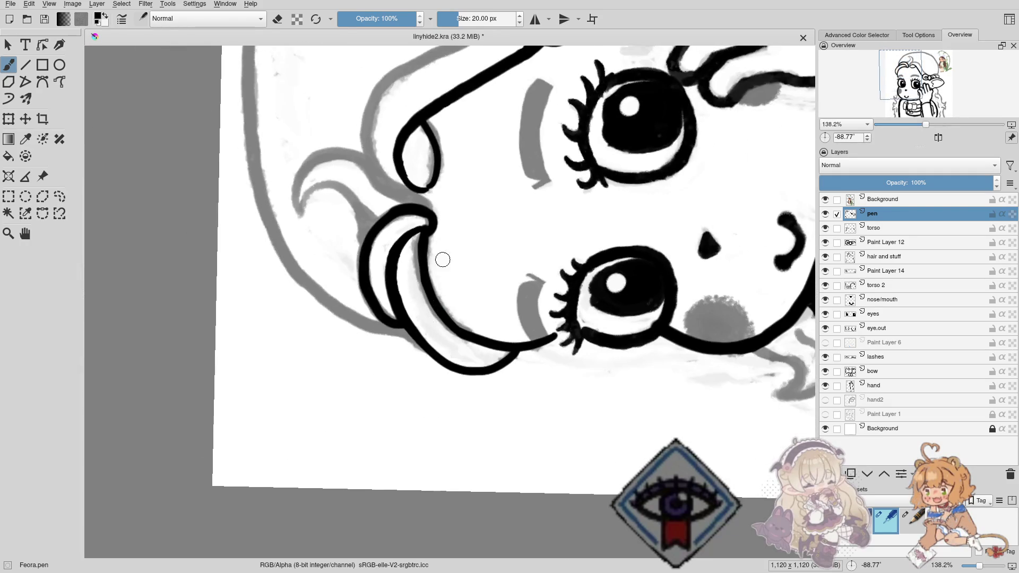
{"action": "mouse_move", "coordinate": [443, 260]}
{"action": "left_mouse_down"}
{"action": "mouse_move", "coordinate": [444, 277]}
{"action": "mouse_move", "coordinate": [431, 280]}
{"action": "left_mouse_up"}
{"action": "left_click_drag", "start_coordinate": [452, 296], "coordinate": [463, 310]}
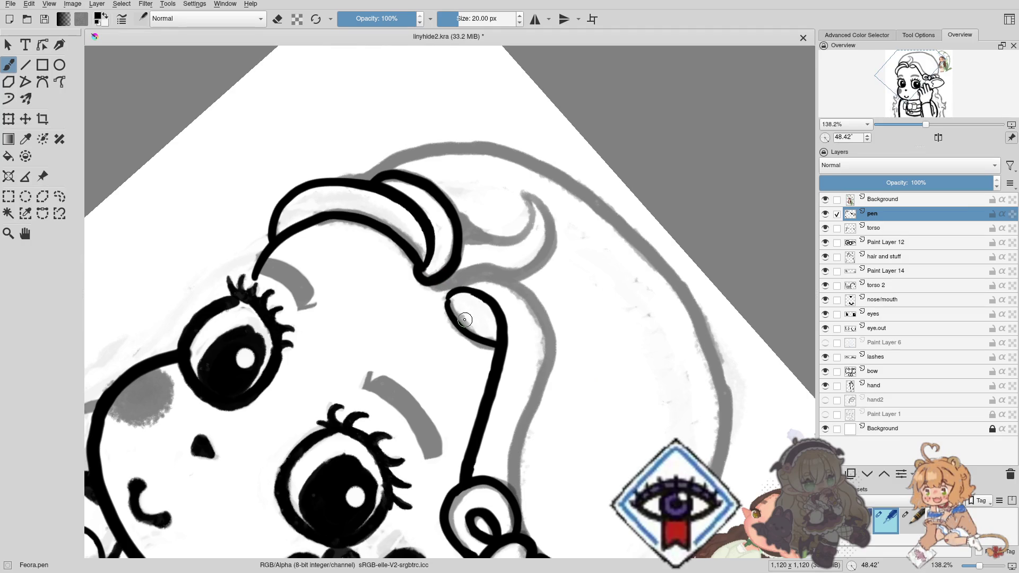
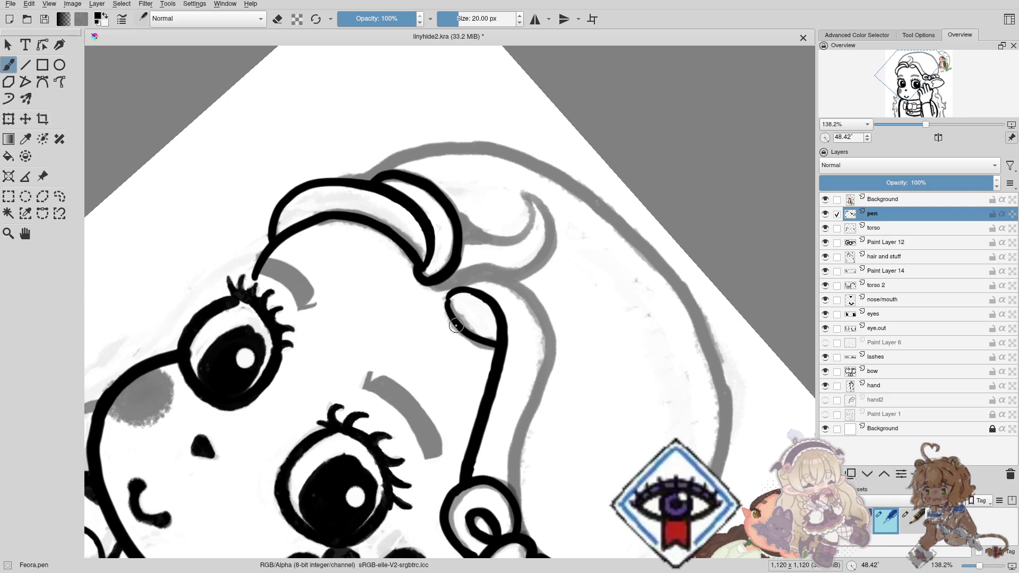
Ink the curve of the hair hook and fill the notch where the strokes join.
{"action": "left_click_drag", "start_coordinate": [461, 310], "coordinate": [416, 324]}
{"action": "scroll", "coordinate": [422, 277], "scroll_direction": "down", "scroll_amount": 2}
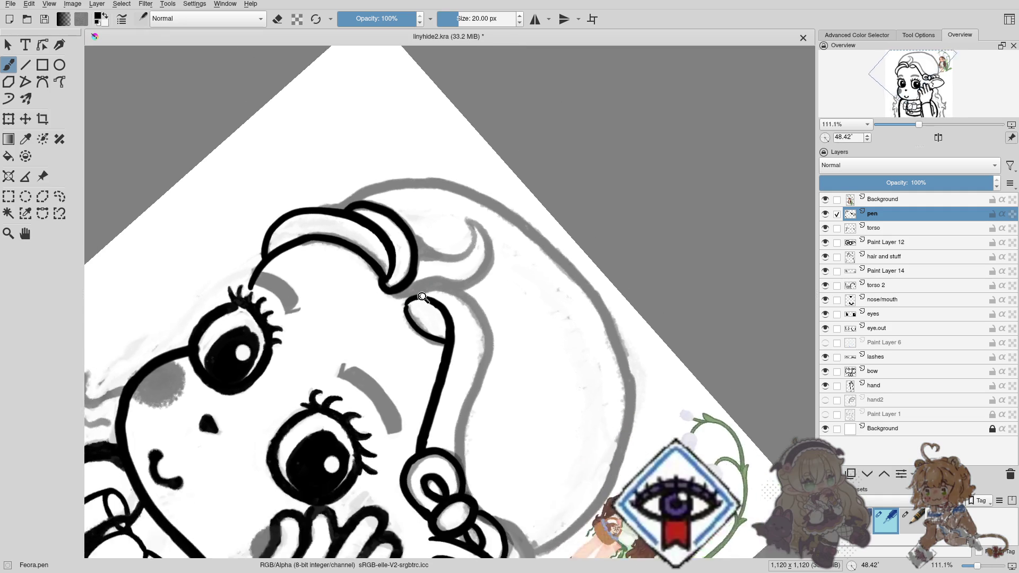
{"action": "scroll", "coordinate": [428, 230], "scroll_direction": "up", "scroll_amount": 3}
{"action": "scroll", "coordinate": [353, 325], "scroll_direction": "up", "scroll_amount": 2}
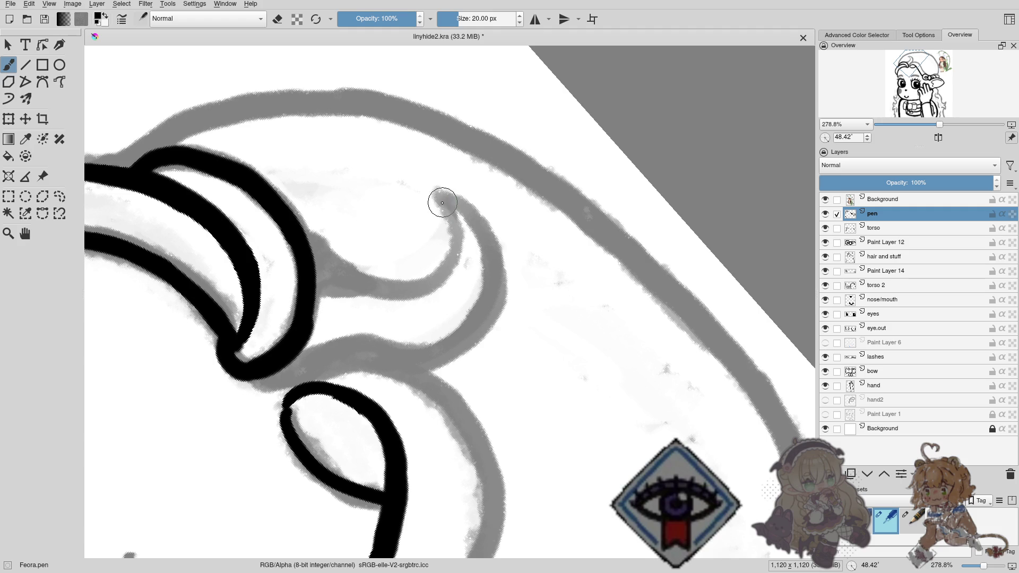
{"action": "left_click_drag", "start_coordinate": [442, 203], "coordinate": [310, 257]}
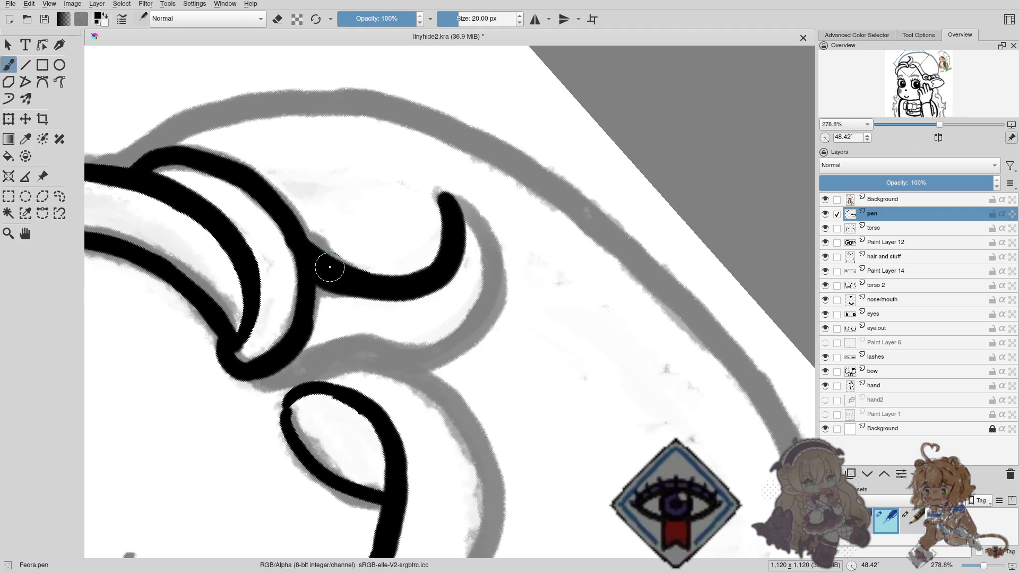
{"action": "left_click_drag", "start_coordinate": [334, 257], "coordinate": [313, 245]}
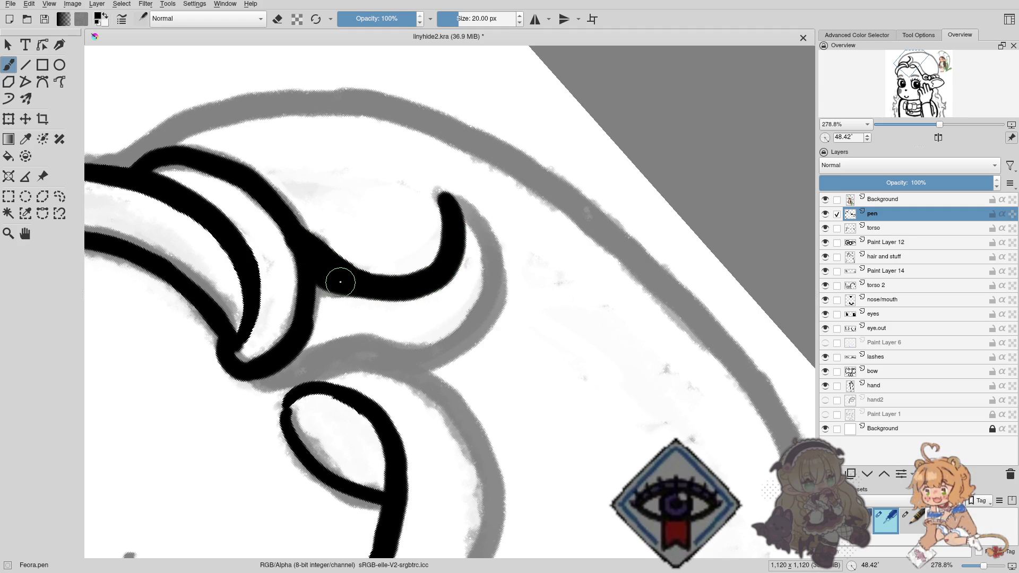
{"action": "mouse_move", "coordinate": [340, 282]}
{"action": "left_mouse_down"}
{"action": "mouse_move", "coordinate": [328, 290]}
{"action": "mouse_move", "coordinate": [346, 301]}
{"action": "mouse_move", "coordinate": [338, 314]}
{"action": "left_mouse_up"}
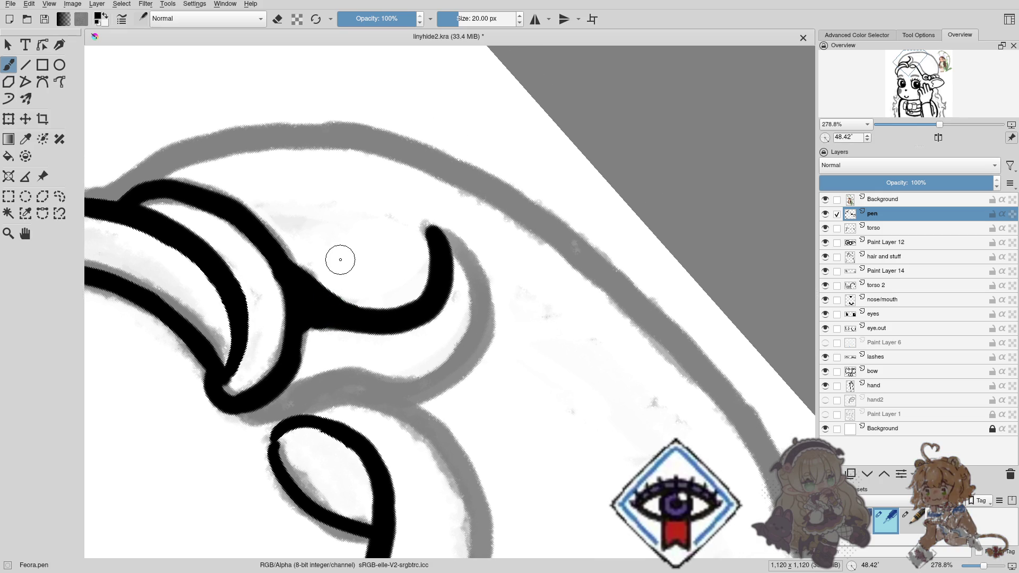
Erase stray ink, then thicken and smooth the hook's tip edge.
{"action": "key", "text": "e"}
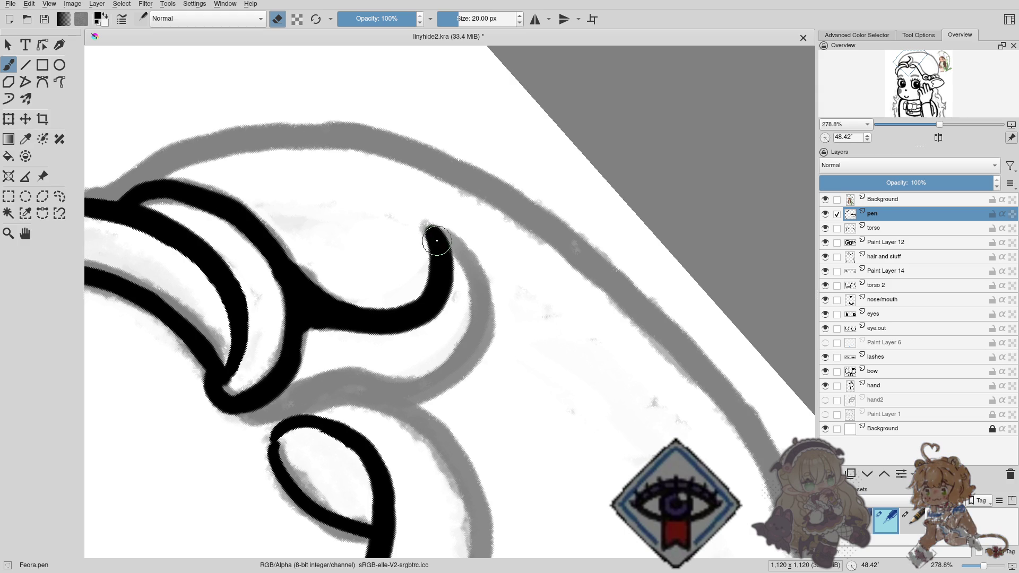
{"action": "key", "text": "e"}
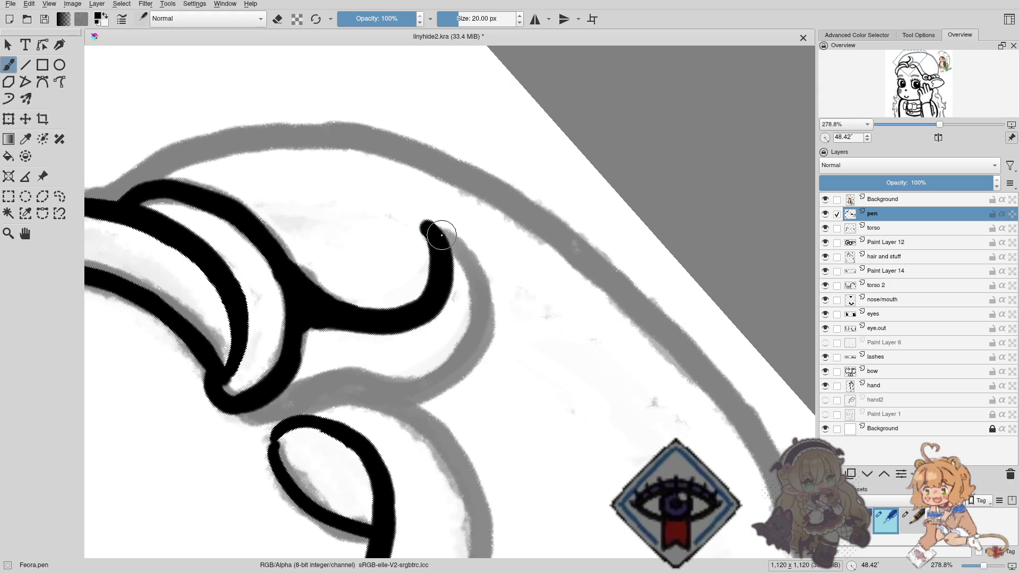
{"action": "mouse_move", "coordinate": [450, 244]}
{"action": "left_mouse_down"}
{"action": "mouse_move", "coordinate": [464, 268]}
{"action": "mouse_move", "coordinate": [457, 368]}
{"action": "mouse_move", "coordinate": [274, 410]}
{"action": "mouse_move", "coordinate": [330, 397]}
{"action": "left_mouse_up"}
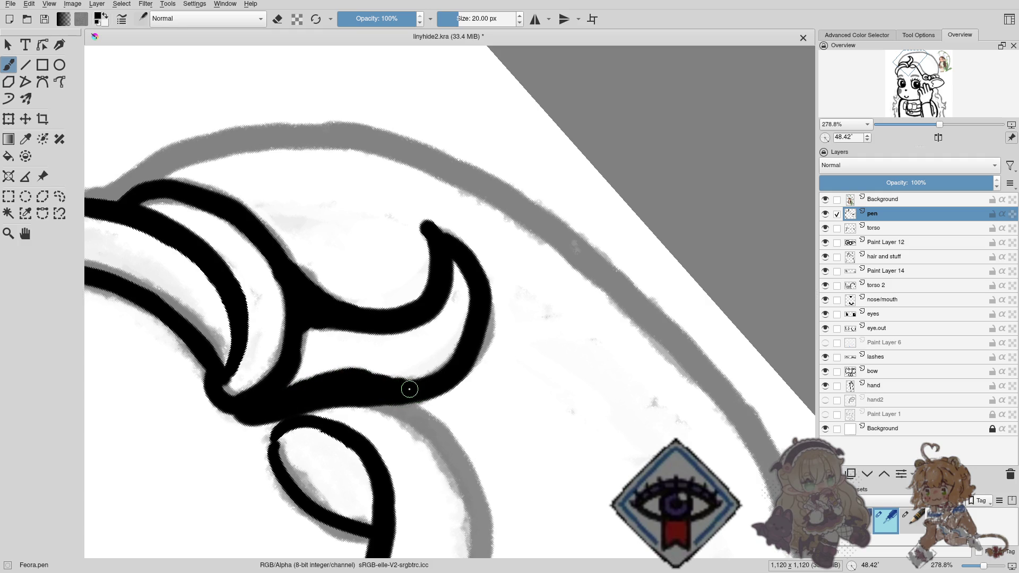
Thicken the hook's lower edge and erase along its outer curve into a smooth tapering tip.
{"action": "left_click_drag", "start_coordinate": [414, 384], "coordinate": [386, 352]}
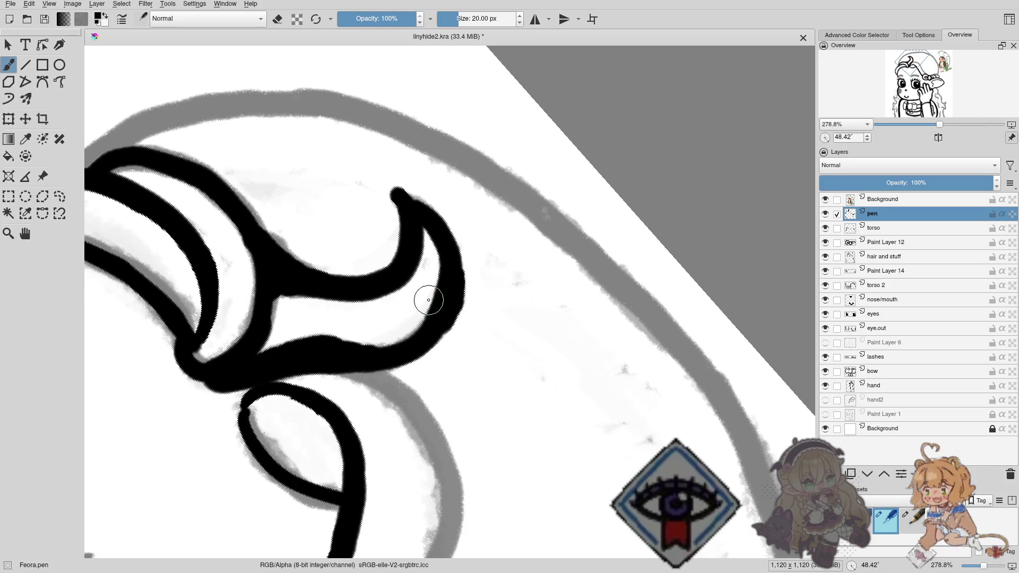
{"action": "key", "text": "e"}
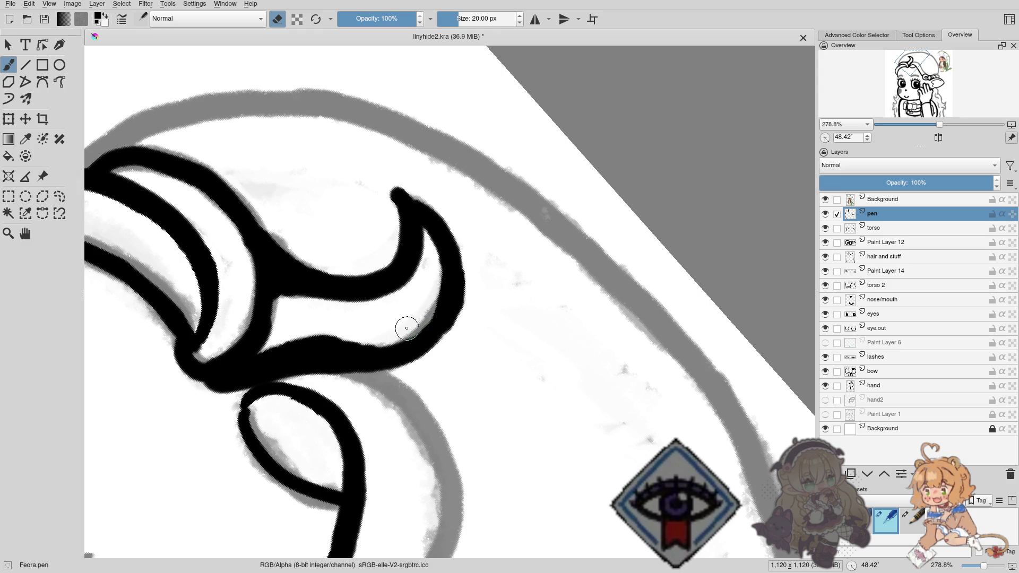
{"action": "scroll", "coordinate": [395, 279], "scroll_direction": "down", "scroll_amount": 2}
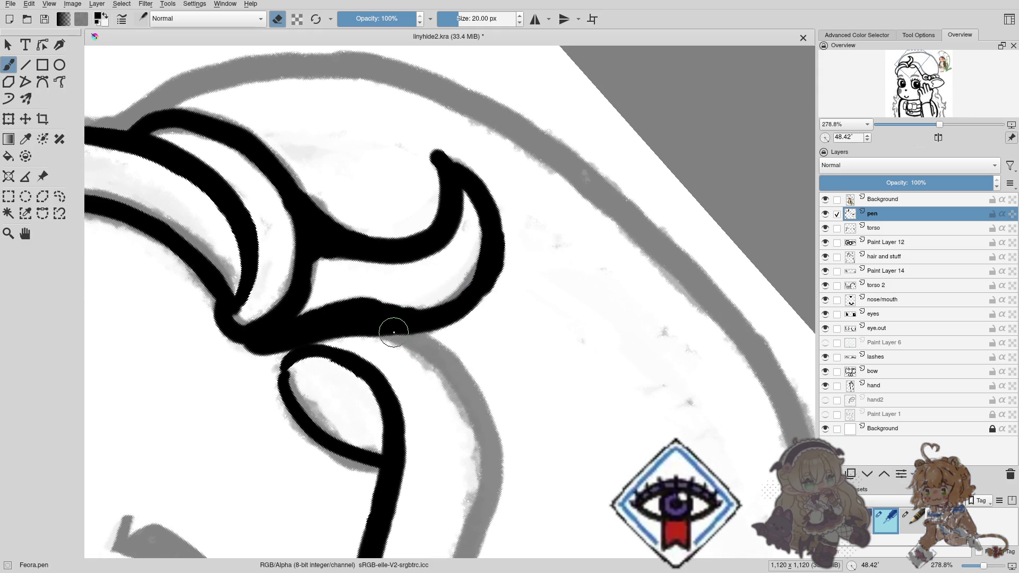
{"action": "key", "text": "e"}
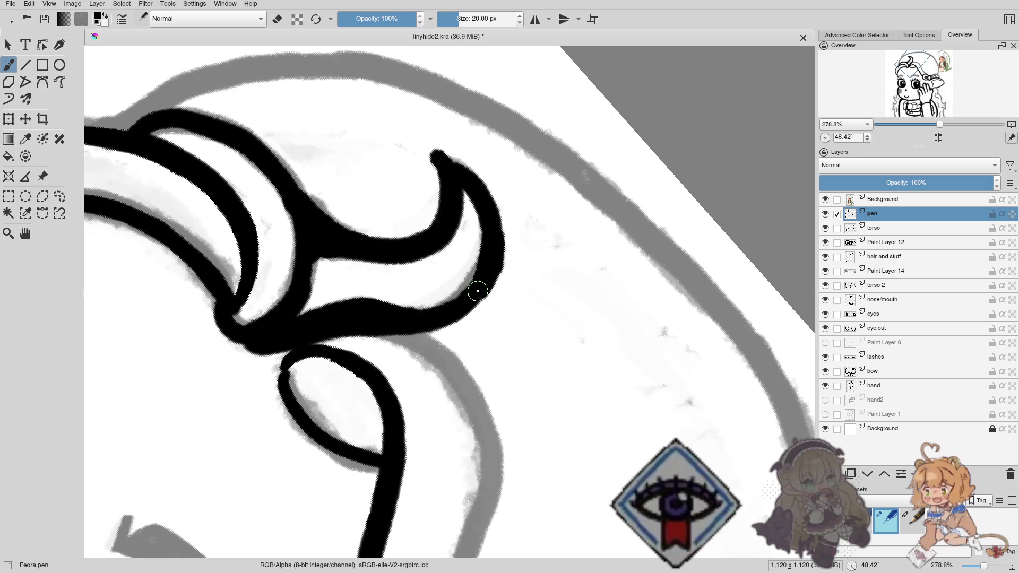
{"action": "left_click_drag", "start_coordinate": [480, 288], "coordinate": [474, 295]}
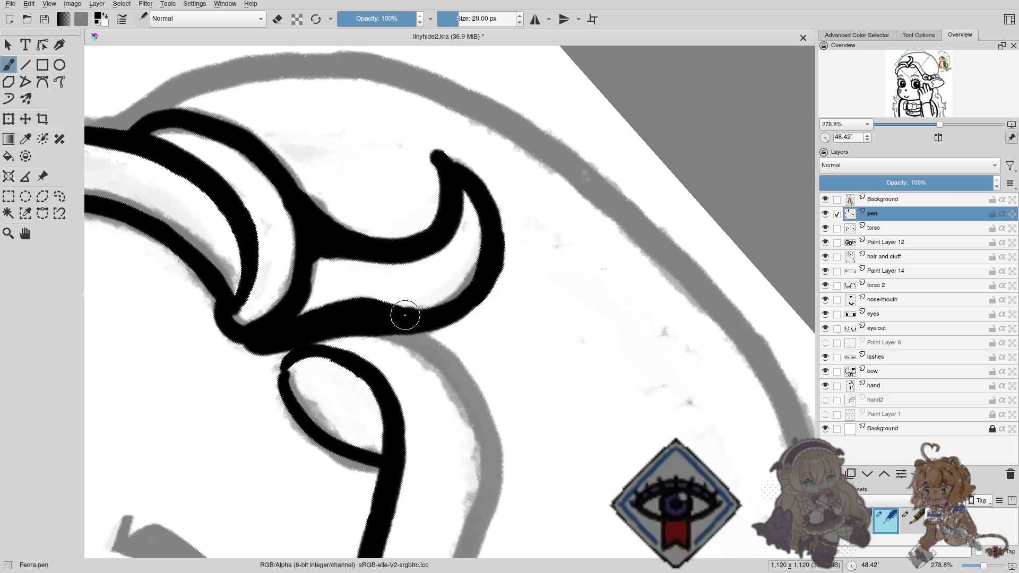
{"action": "key", "text": "e"}
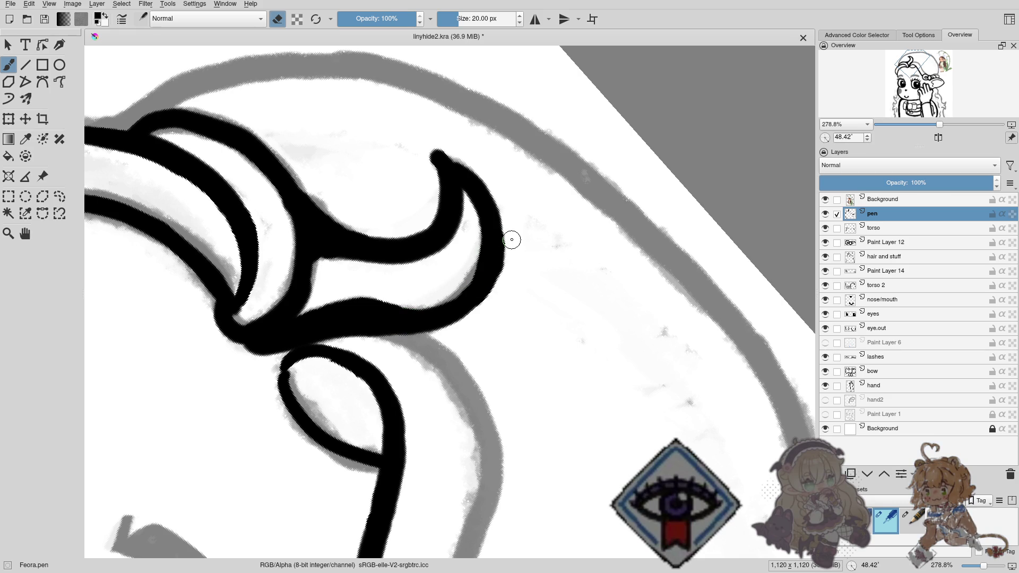
{"action": "key", "text": "e"}
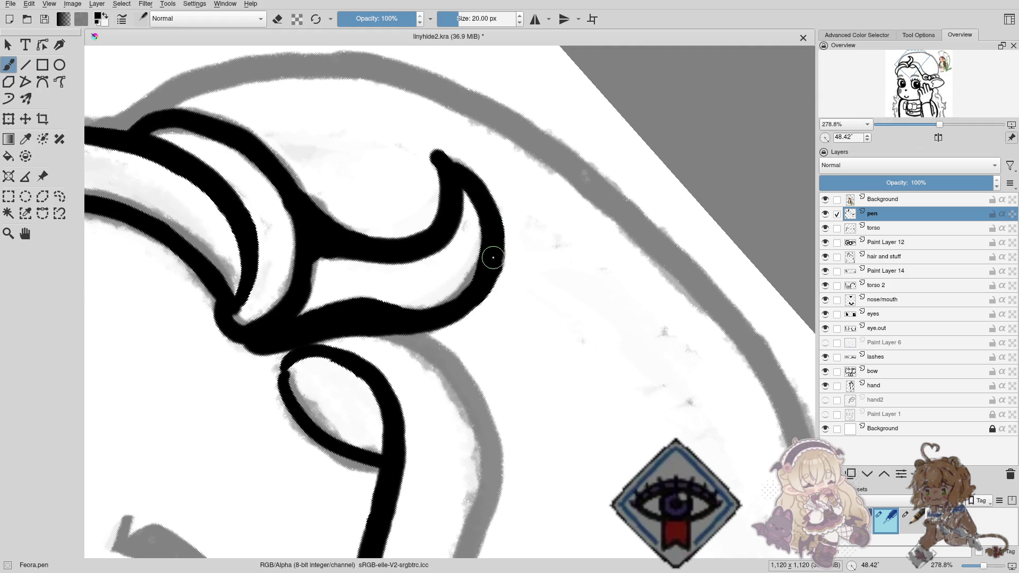
{"action": "mouse_move", "coordinate": [497, 302]}
{"action": "left_mouse_down"}
{"action": "mouse_move", "coordinate": [478, 347]}
{"action": "mouse_move", "coordinate": [513, 336]}
{"action": "mouse_move", "coordinate": [499, 317]}
{"action": "mouse_move", "coordinate": [471, 371]}
{"action": "mouse_move", "coordinate": [462, 348]}
{"action": "mouse_move", "coordinate": [422, 391]}
{"action": "mouse_move", "coordinate": [513, 445]}
{"action": "left_mouse_up"}
Zoom in on the hair strand's tip and erase its end so it tapers.
{"action": "left_click_drag", "start_coordinate": [424, 297], "coordinate": [408, 222]}
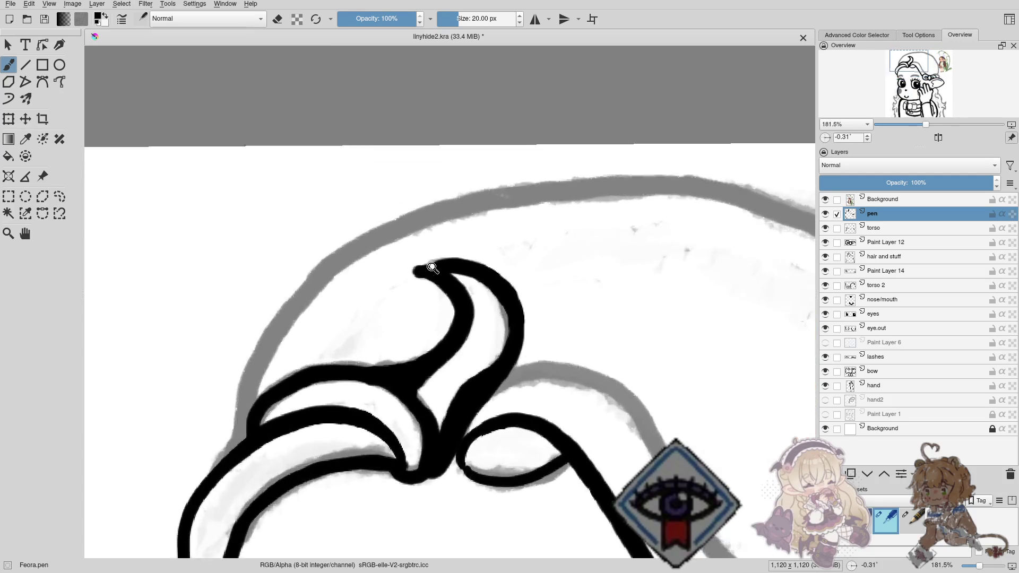
{"action": "key", "text": "e"}
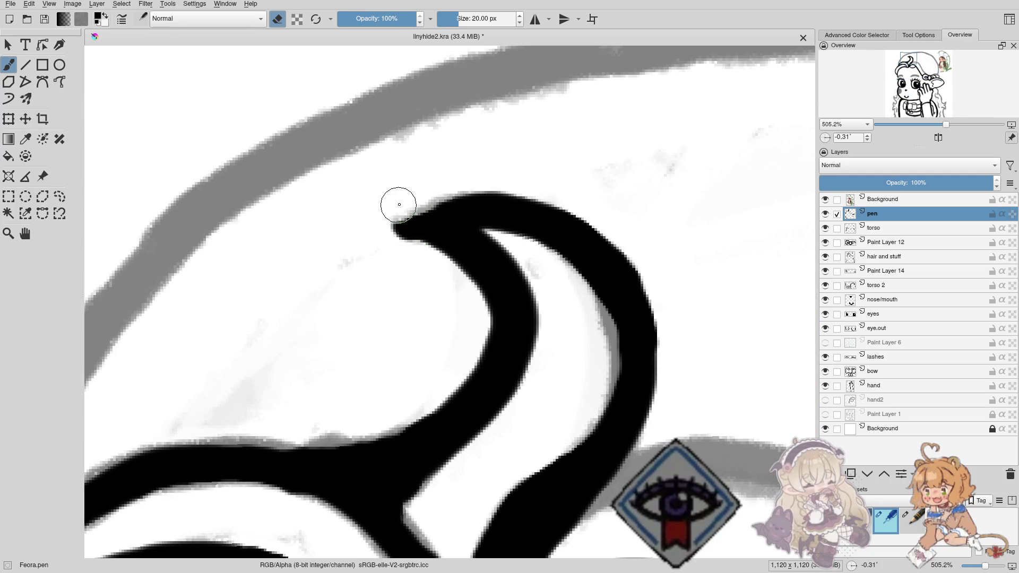
{"action": "left_click_drag", "start_coordinate": [397, 205], "coordinate": [395, 209]}
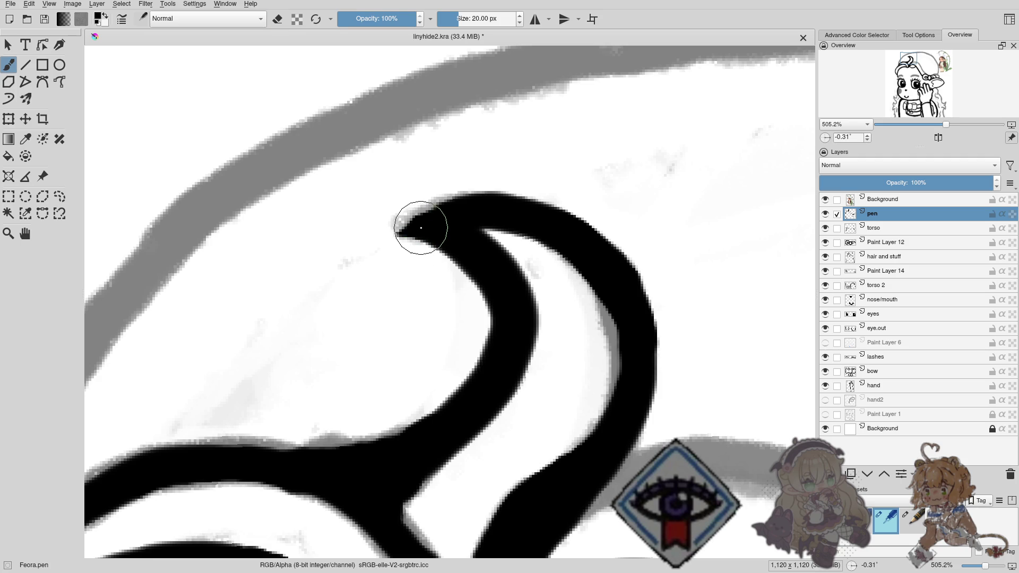
{"action": "key", "text": "e"}
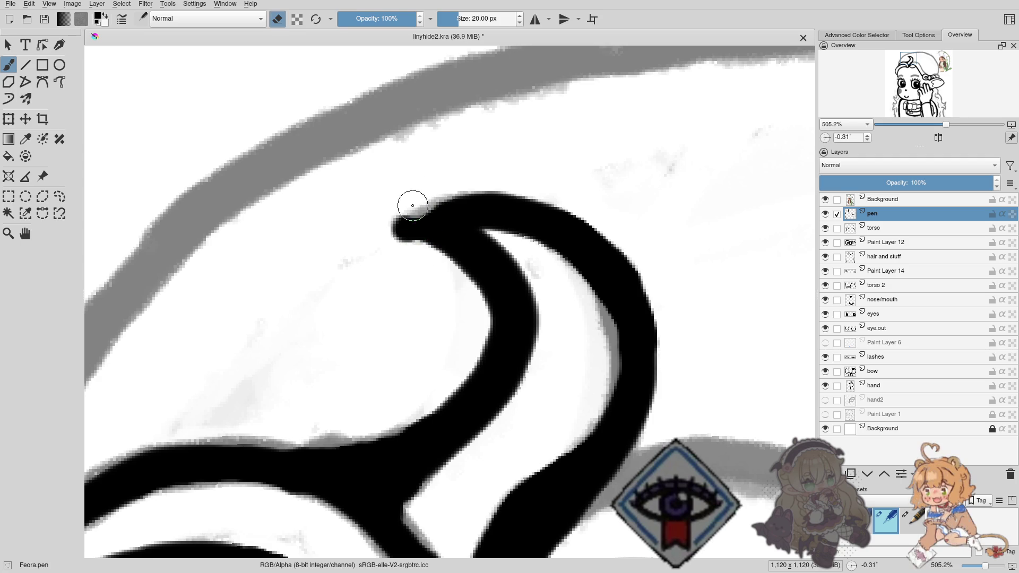
{"action": "left_click_drag", "start_coordinate": [409, 205], "coordinate": [384, 218]}
{"action": "key", "text": "e"}
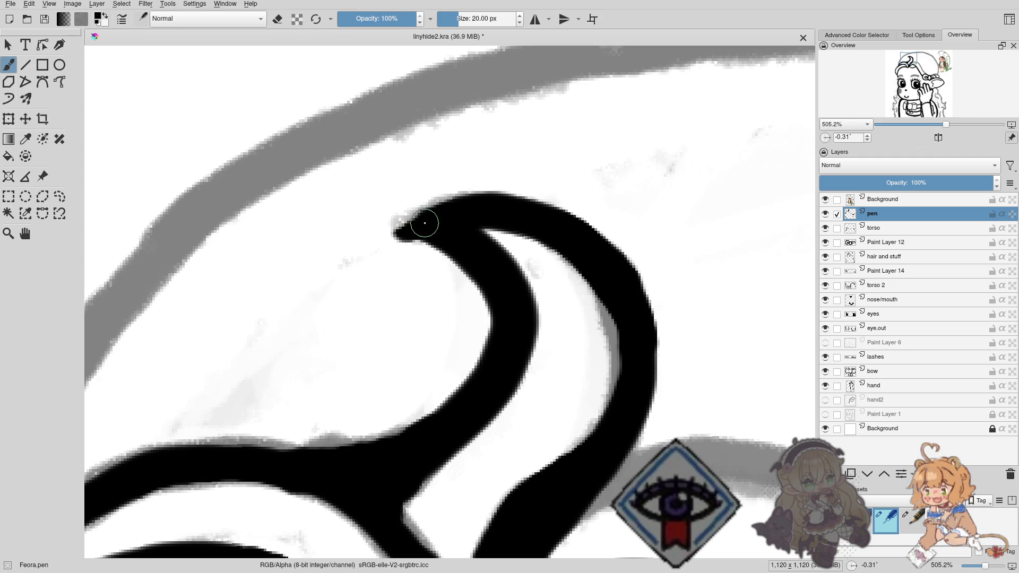
{"action": "key", "text": "e"}
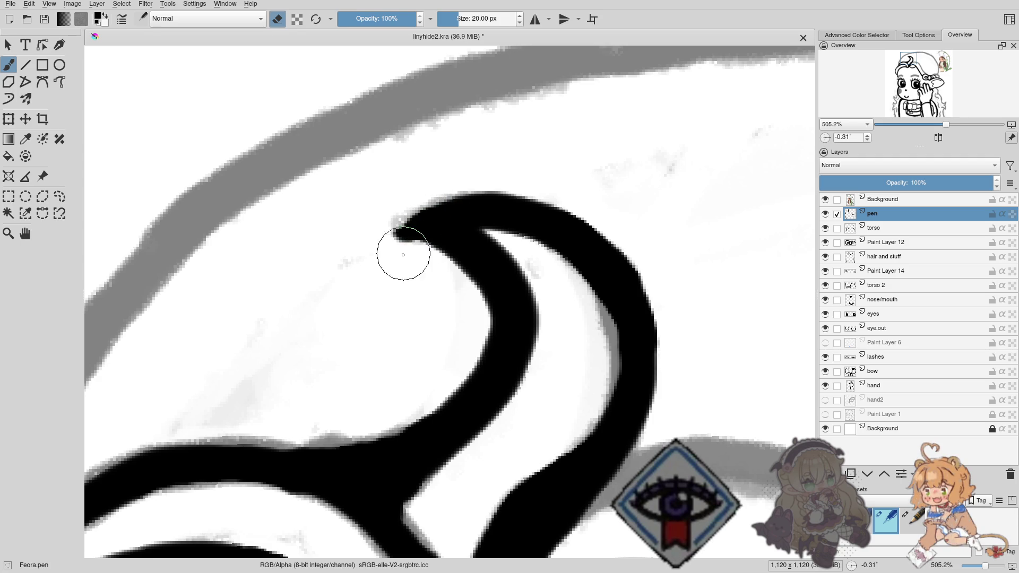
{"action": "key", "text": "e"}
Dab ink at the tip, erase the stray dot beside it, and zoom back out.
{"action": "left_click", "coordinate": [406, 256]}
{"action": "key", "text": "e"}
{"action": "left_click", "coordinate": [415, 266]}
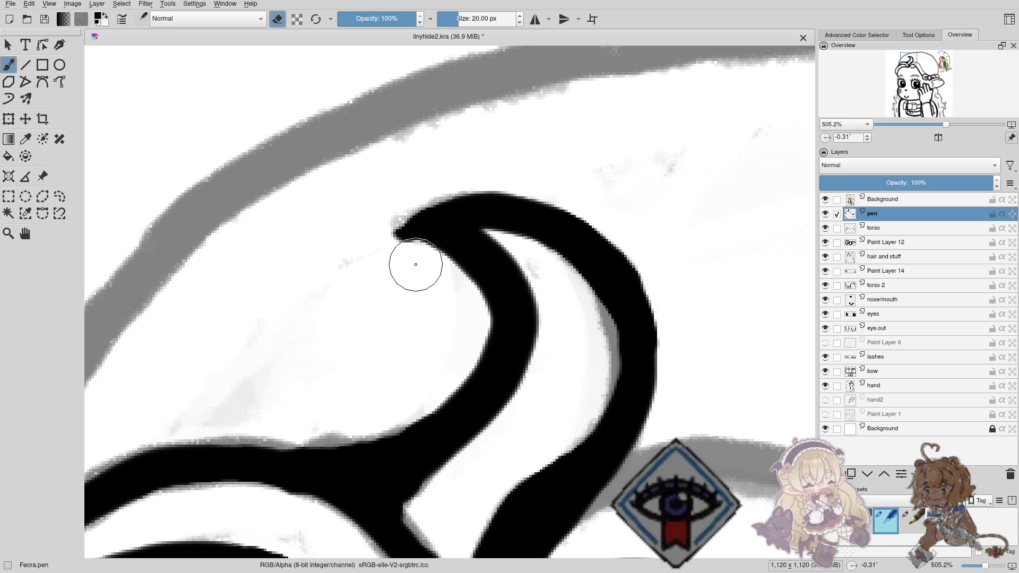
{"action": "left_click_drag", "start_coordinate": [410, 270], "coordinate": [403, 255]}
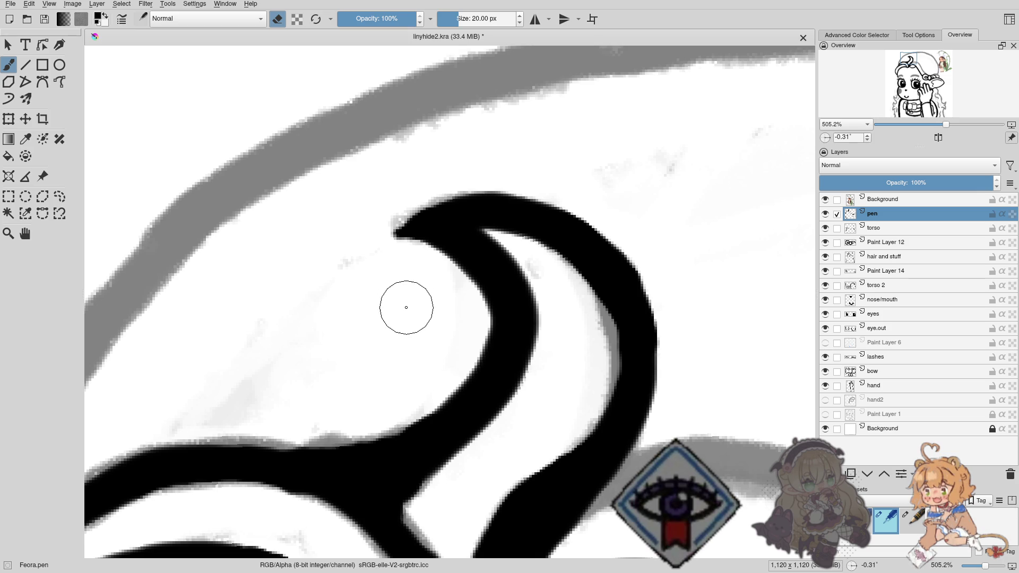
{"action": "left_click_drag", "start_coordinate": [428, 299], "coordinate": [436, 340]}
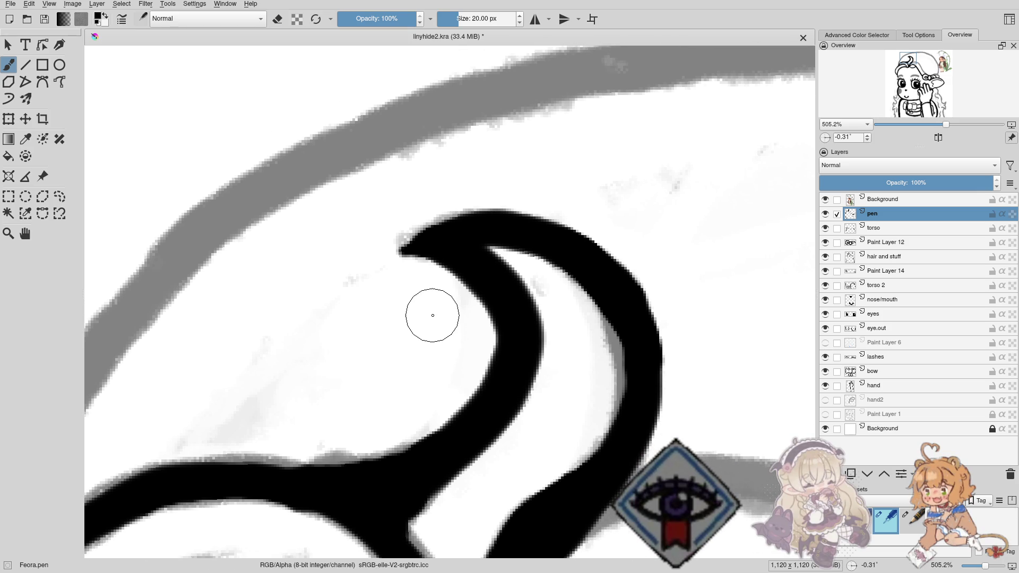
{"action": "mouse_move", "coordinate": [431, 297]}
{"action": "left_mouse_down"}
{"action": "mouse_move", "coordinate": [435, 397]}
{"action": "mouse_move", "coordinate": [416, 241]}
{"action": "mouse_move", "coordinate": [401, 227]}
{"action": "mouse_move", "coordinate": [386, 284]}
{"action": "left_mouse_up"}
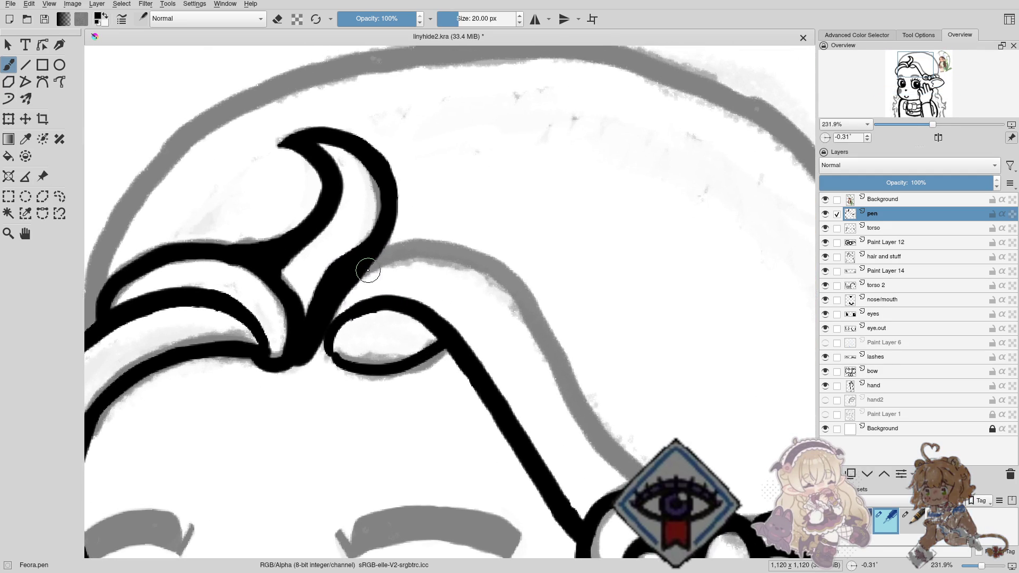
Ink the long line below the hair spike down toward the hand, undoing overshooting strokes.
{"action": "mouse_move", "coordinate": [373, 264]}
{"action": "left_mouse_down"}
{"action": "mouse_move", "coordinate": [387, 255]}
{"action": "mouse_move", "coordinate": [357, 274]}
{"action": "mouse_move", "coordinate": [424, 251]}
{"action": "mouse_move", "coordinate": [486, 313]}
{"action": "mouse_move", "coordinate": [482, 243]}
{"action": "mouse_move", "coordinate": [498, 339]}
{"action": "left_mouse_up"}
{"action": "key", "text": "ctrl+z"}
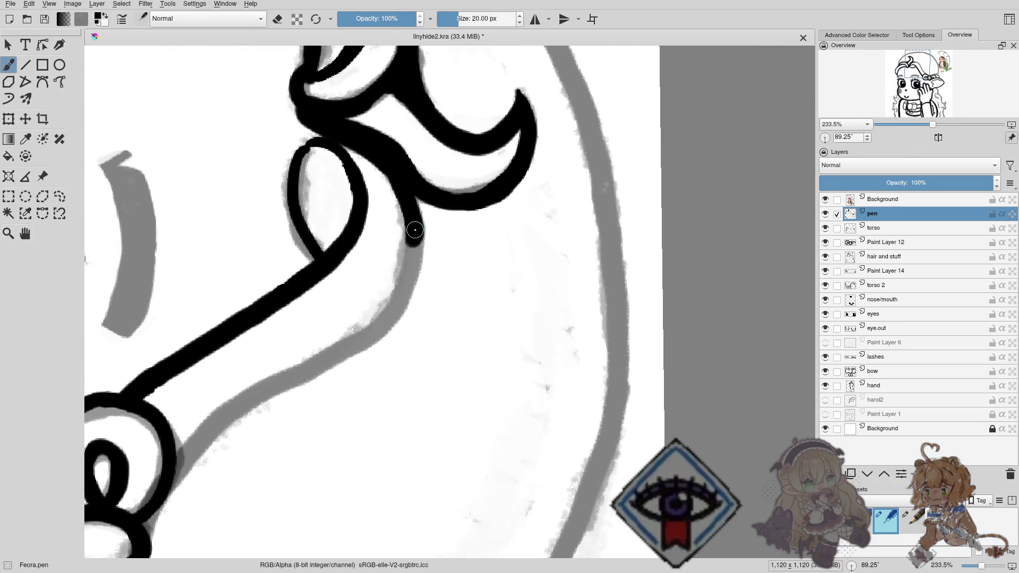
{"action": "mouse_move", "coordinate": [415, 250]}
{"action": "left_mouse_down"}
{"action": "mouse_move", "coordinate": [378, 331]}
{"action": "mouse_move", "coordinate": [483, 255]}
{"action": "mouse_move", "coordinate": [489, 212]}
{"action": "mouse_move", "coordinate": [422, 280]}
{"action": "left_mouse_up"}
{"action": "key", "text": "ctrl+z"}
{"action": "key", "text": "ctrl+z"}
{"action": "mouse_move", "coordinate": [509, 229]}
{"action": "left_mouse_down"}
{"action": "mouse_move", "coordinate": [346, 325]}
{"action": "mouse_move", "coordinate": [295, 390]}
{"action": "left_mouse_up"}
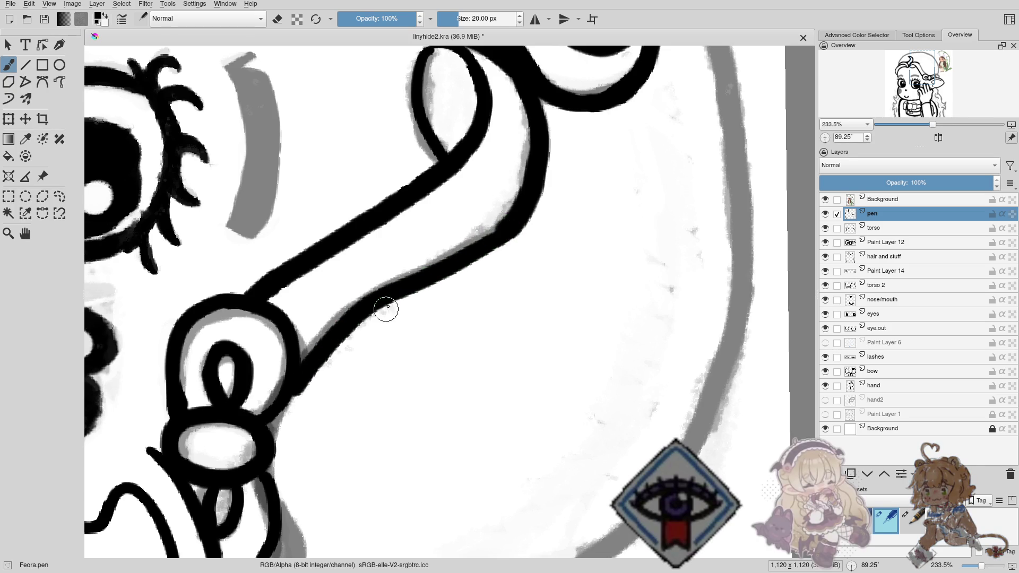
Zoom out to about 79% with the canvas rotation reset, back in inking mode.
{"action": "left_click_drag", "start_coordinate": [386, 307], "coordinate": [361, 375]}
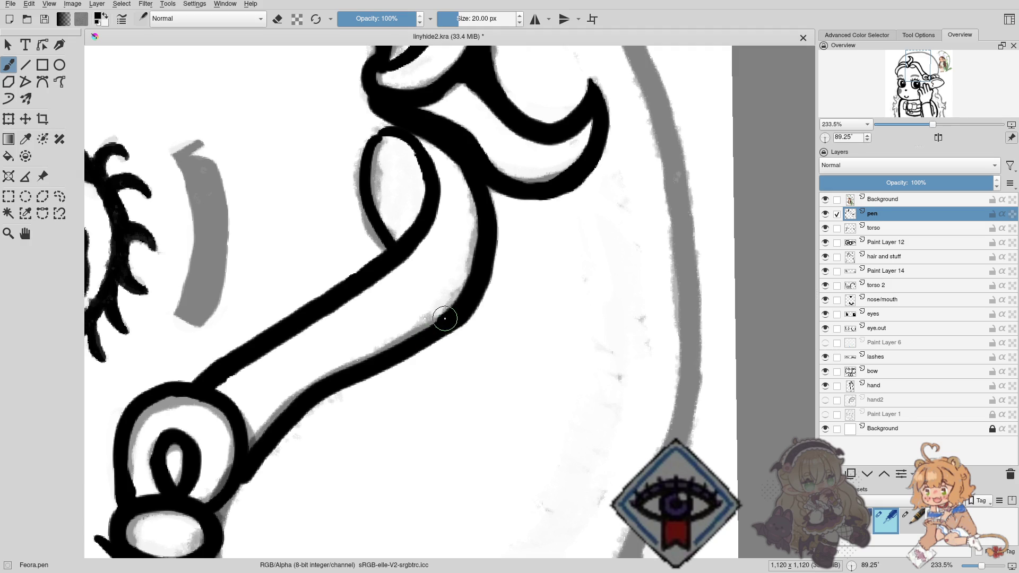
{"action": "left_click_drag", "start_coordinate": [334, 398], "coordinate": [523, 238]}
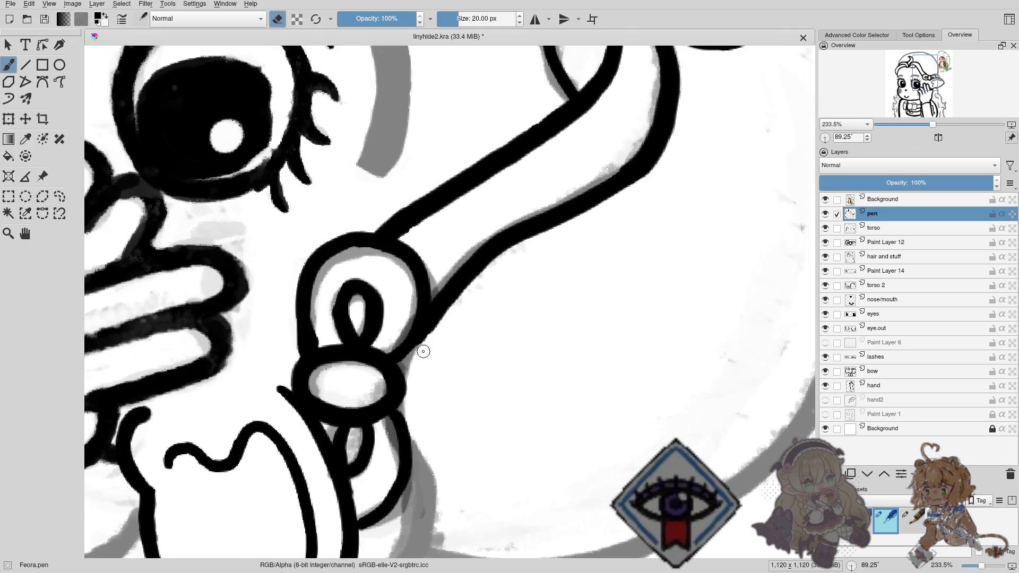
{"action": "mouse_move", "coordinate": [461, 312]}
{"action": "left_mouse_down"}
{"action": "mouse_move", "coordinate": [402, 359]}
{"action": "mouse_move", "coordinate": [408, 242]}
{"action": "mouse_move", "coordinate": [405, 269]}
{"action": "mouse_move", "coordinate": [377, 186]}
{"action": "left_mouse_up"}
{"action": "key", "text": "e"}
{"action": "key", "text": "e"}
Erase the hair line above the bow and attempt to redraw it, undoing the misses.
{"action": "mouse_move", "coordinate": [405, 228]}
{"action": "left_mouse_down"}
{"action": "mouse_move", "coordinate": [440, 229]}
{"action": "mouse_move", "coordinate": [360, 207]}
{"action": "left_mouse_up"}
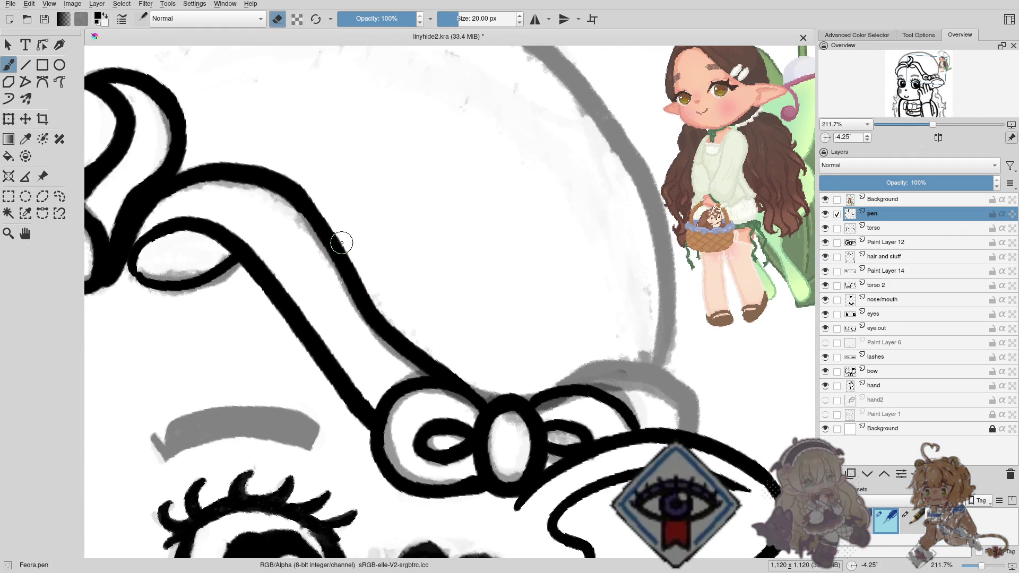
{"action": "mouse_move", "coordinate": [339, 236]}
{"action": "left_mouse_down"}
{"action": "mouse_move", "coordinate": [323, 263]}
{"action": "mouse_move", "coordinate": [357, 281]}
{"action": "left_mouse_up"}
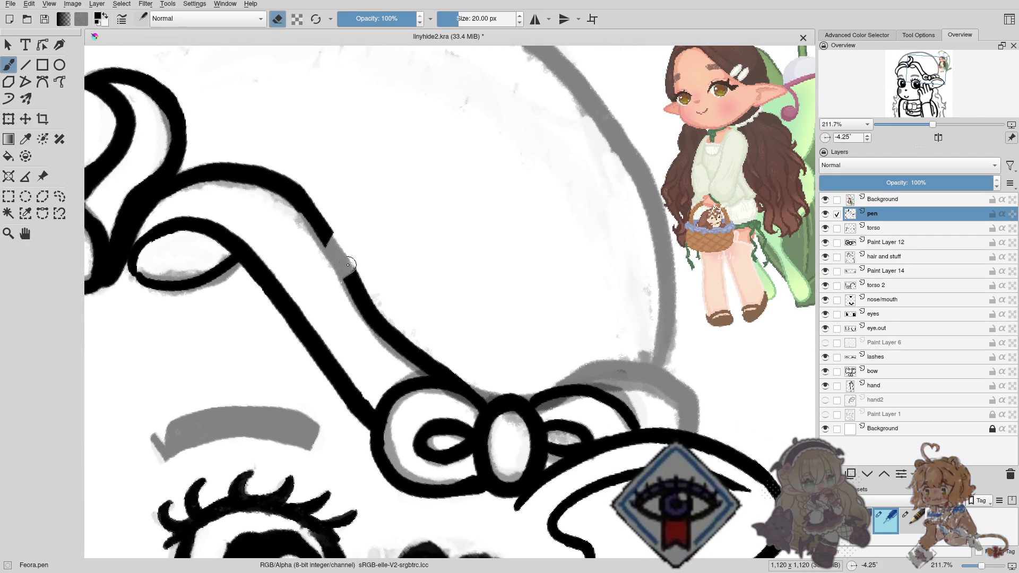
{"action": "left_click_drag", "start_coordinate": [380, 317], "coordinate": [388, 303]}
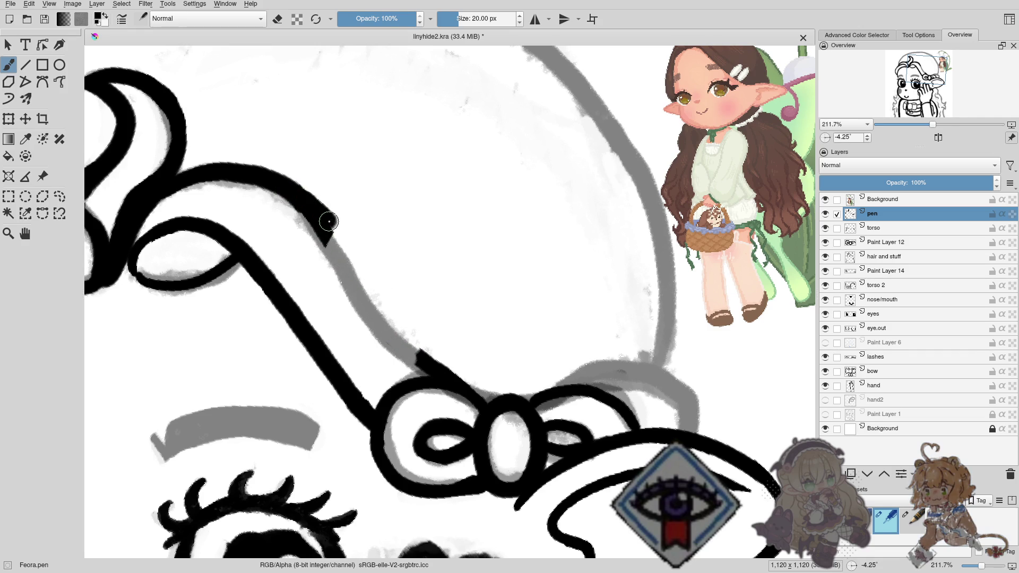
{"action": "left_click_drag", "start_coordinate": [329, 221], "coordinate": [425, 361]}
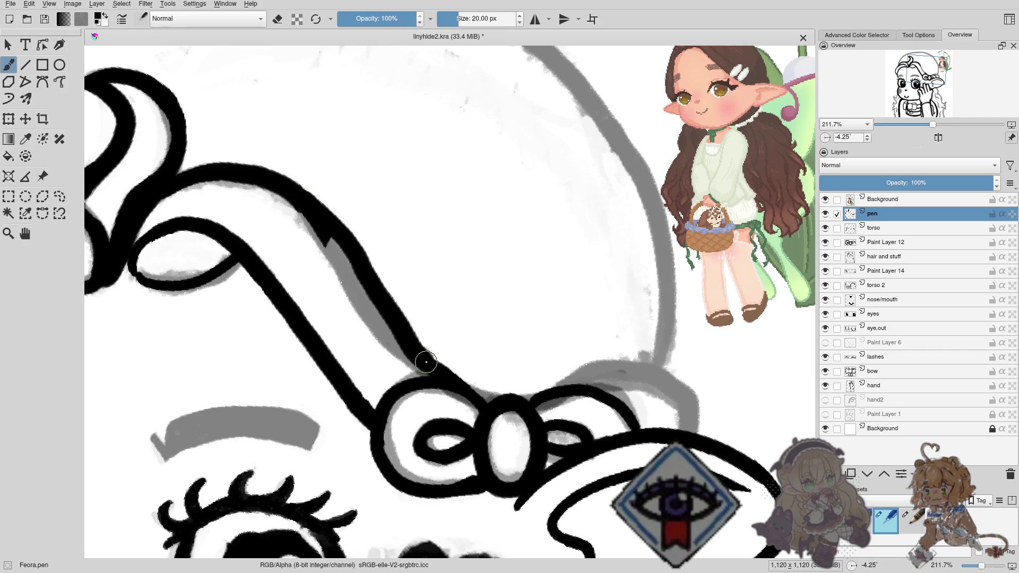
{"action": "key", "text": "ctrl+z"}
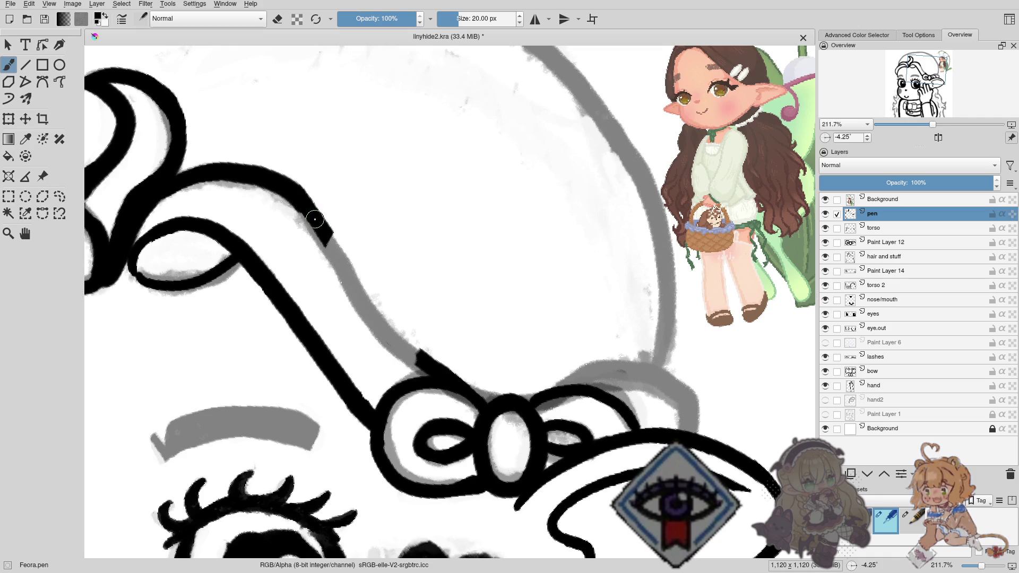
{"action": "left_click_drag", "start_coordinate": [308, 212], "coordinate": [421, 359]}
{"action": "key", "text": "ctrl+z"}
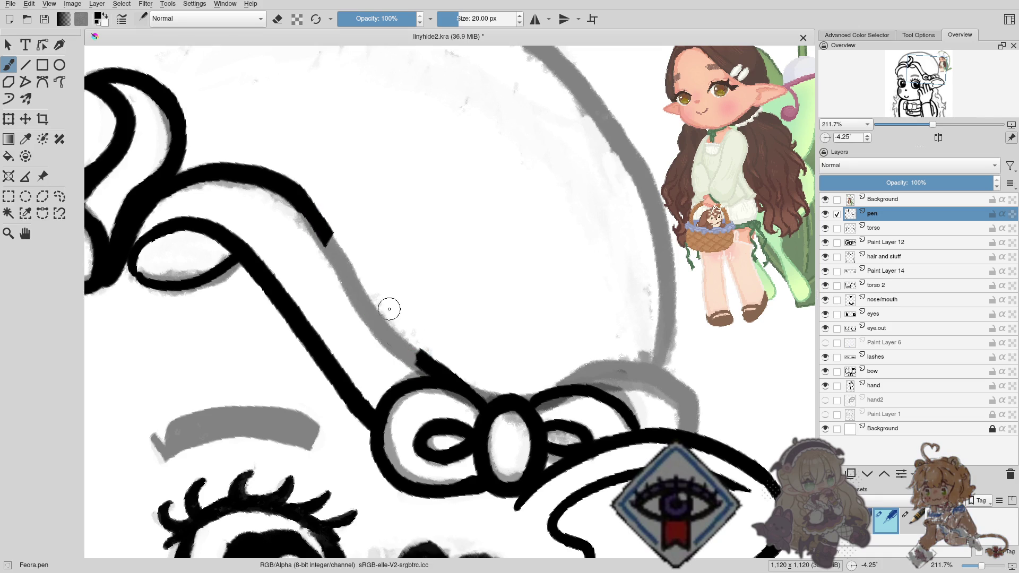
{"action": "left_click_drag", "start_coordinate": [305, 198], "coordinate": [424, 367]}
{"action": "key", "text": "ctrl+z"}
{"action": "key", "text": "ctrl+z"}
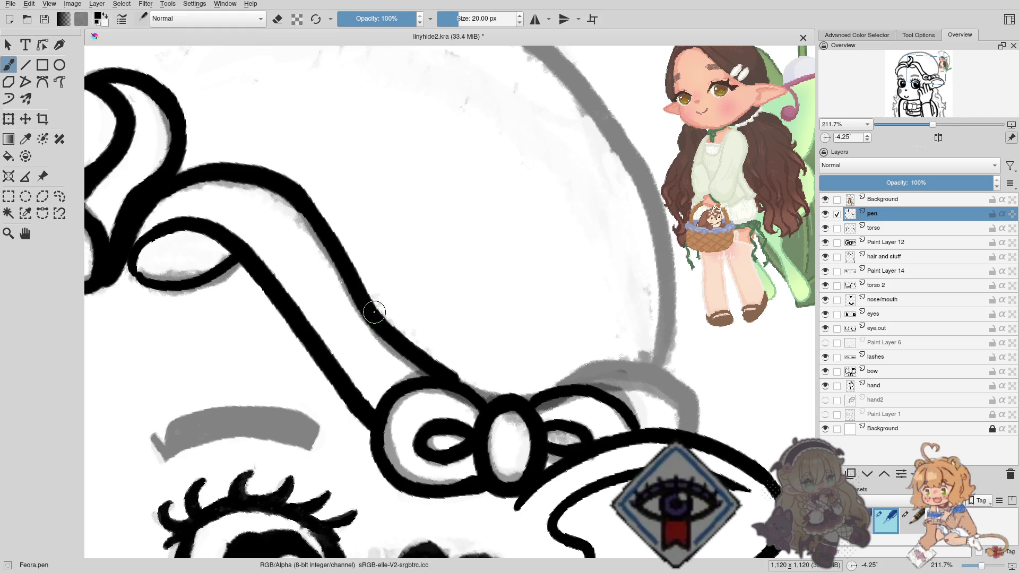
Thicken the hair line just above the bow and clean the gray fringe along its edge.
{"action": "left_click_drag", "start_coordinate": [381, 331], "coordinate": [423, 377]}
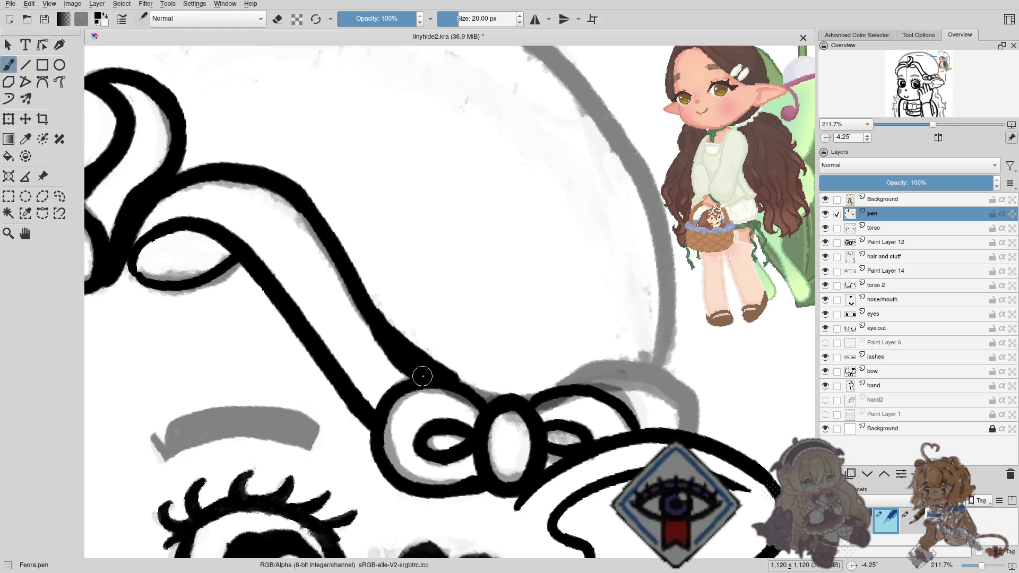
{"action": "key", "text": "e"}
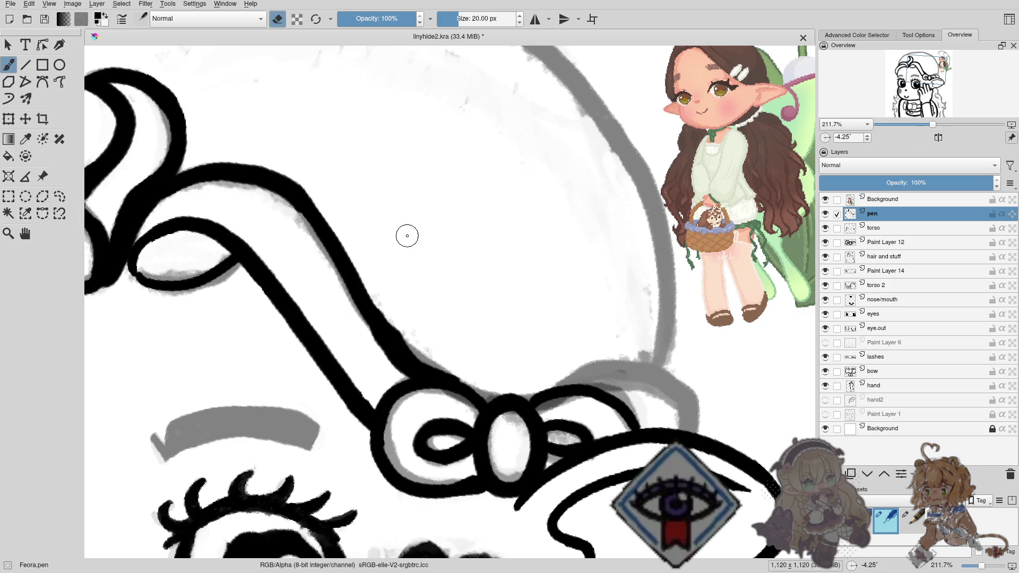
{"action": "left_click_drag", "start_coordinate": [393, 321], "coordinate": [422, 364]}
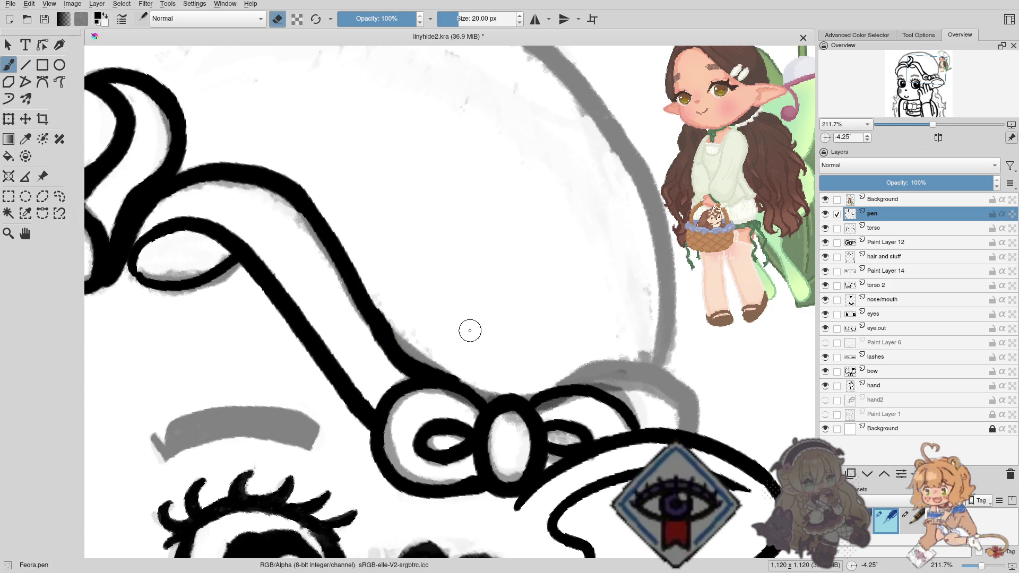
{"action": "key", "text": "e"}
{"action": "left_click_drag", "start_coordinate": [383, 331], "coordinate": [437, 378]}
{"action": "key", "text": "e"}
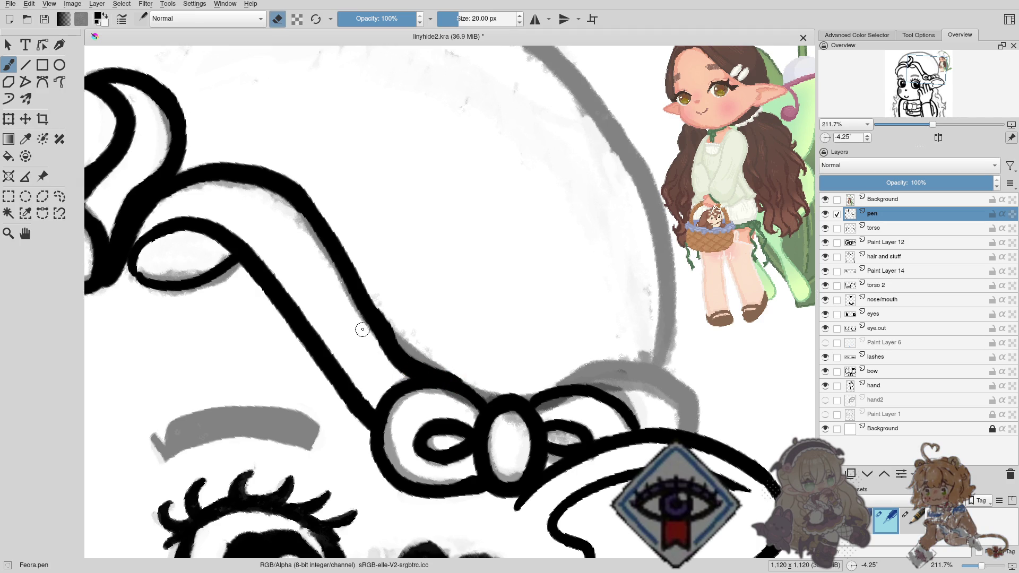
{"action": "key", "text": "e"}
{"action": "key", "text": "e"}
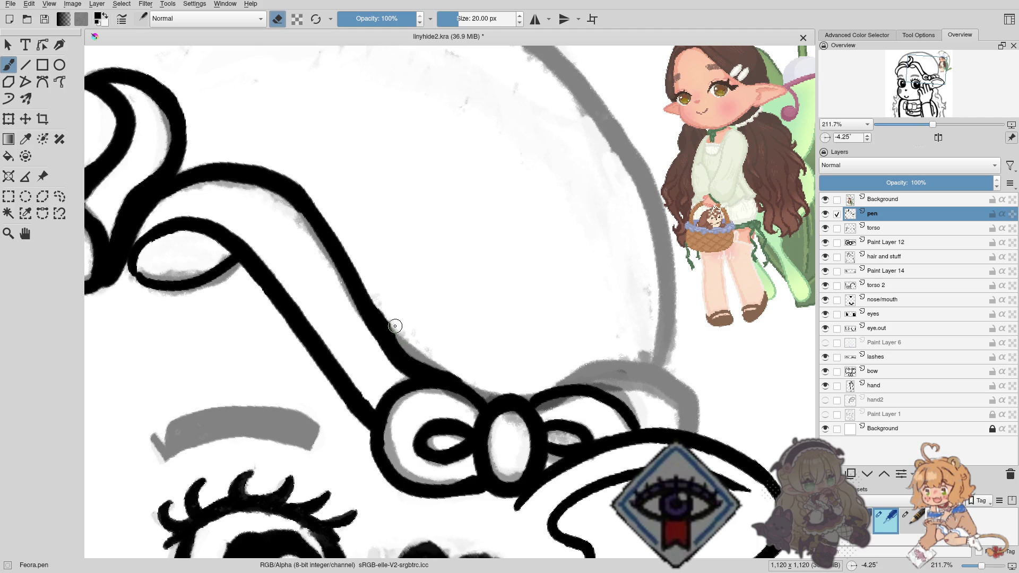
{"action": "key", "text": "e"}
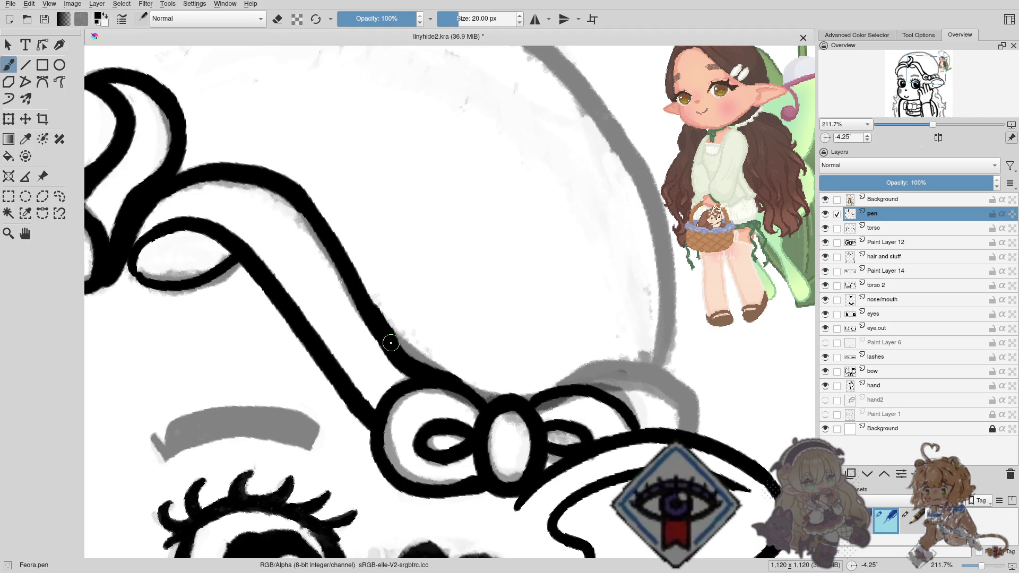
{"action": "key", "text": "e"}
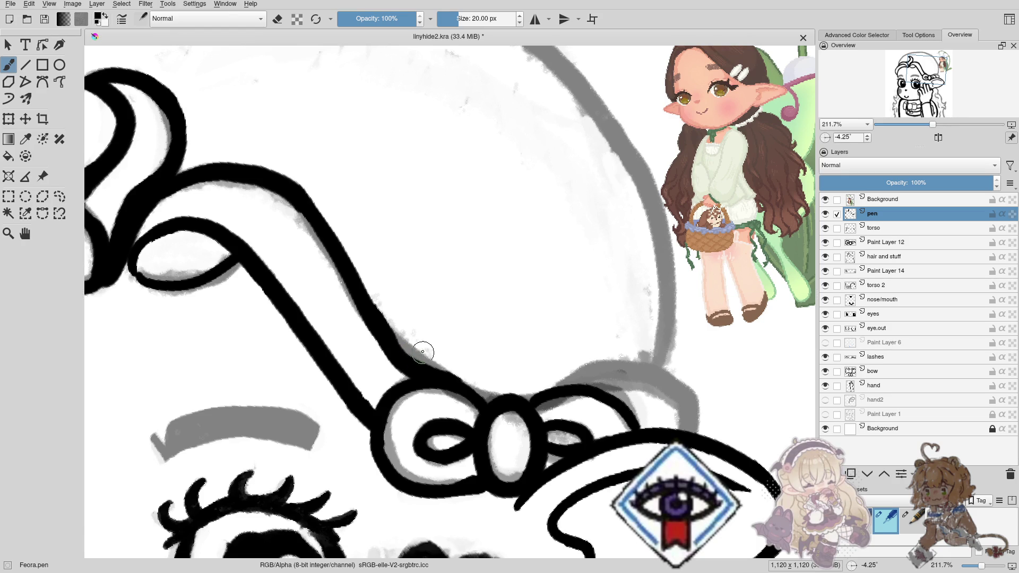
Try an extra hair strand curving toward the lower right, undoing each attempt.
{"action": "left_click_drag", "start_coordinate": [422, 348], "coordinate": [513, 365]}
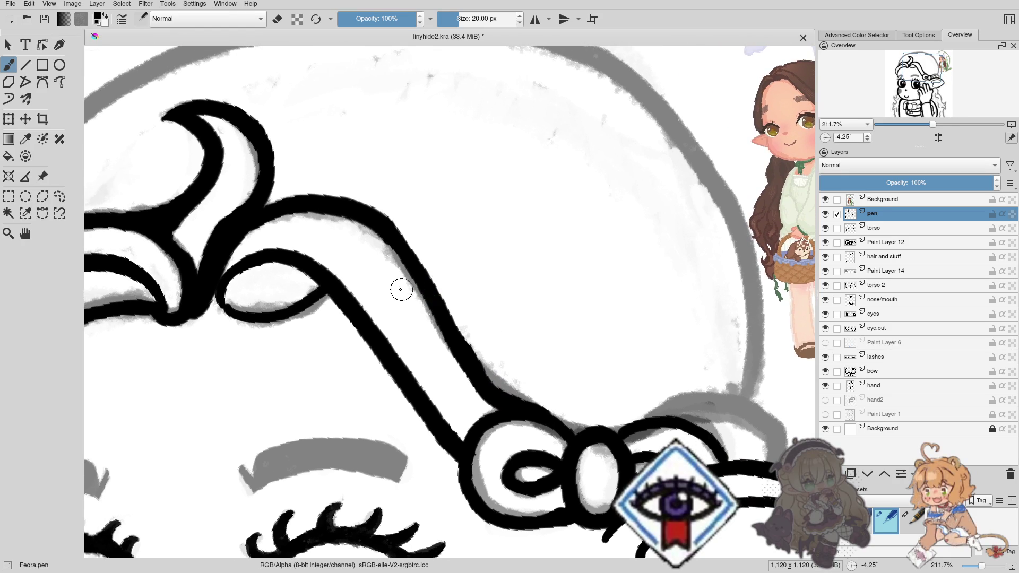
{"action": "mouse_move", "coordinate": [400, 288]}
{"action": "left_mouse_down"}
{"action": "mouse_move", "coordinate": [542, 307]}
{"action": "mouse_move", "coordinate": [491, 234]}
{"action": "left_mouse_up"}
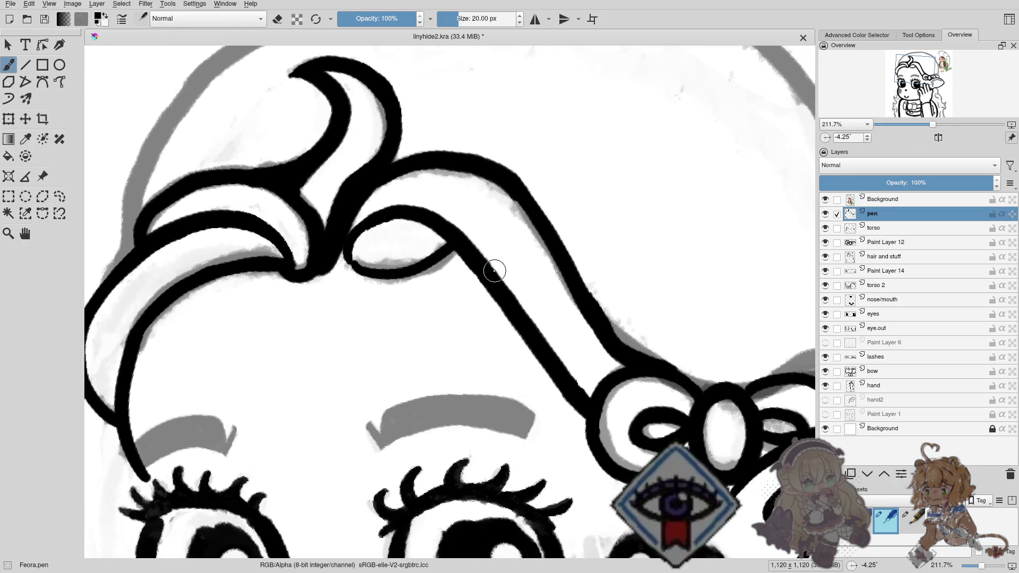
{"action": "left_click_drag", "start_coordinate": [502, 273], "coordinate": [480, 259]}
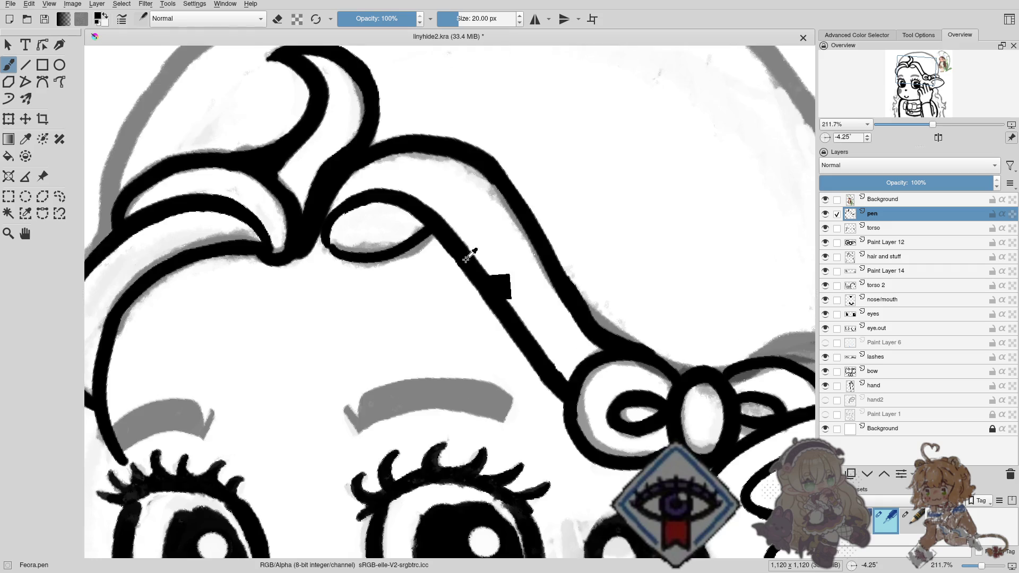
{"action": "scroll", "coordinate": [473, 265], "scroll_direction": "down", "scroll_amount": 5}
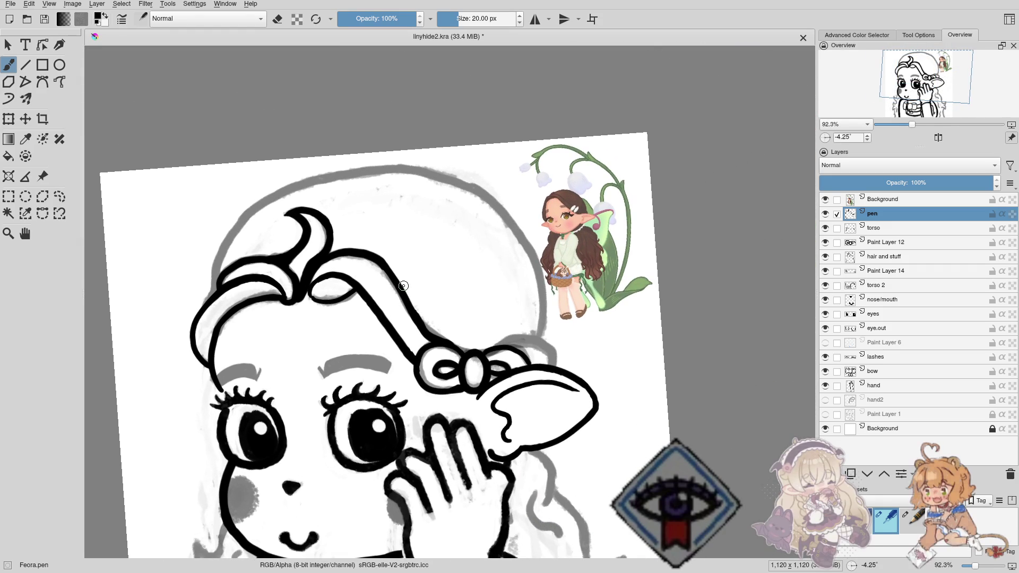
{"action": "scroll", "coordinate": [406, 281], "scroll_direction": "up", "scroll_amount": 2}
{"action": "scroll", "coordinate": [398, 246], "scroll_direction": "up", "scroll_amount": 3}
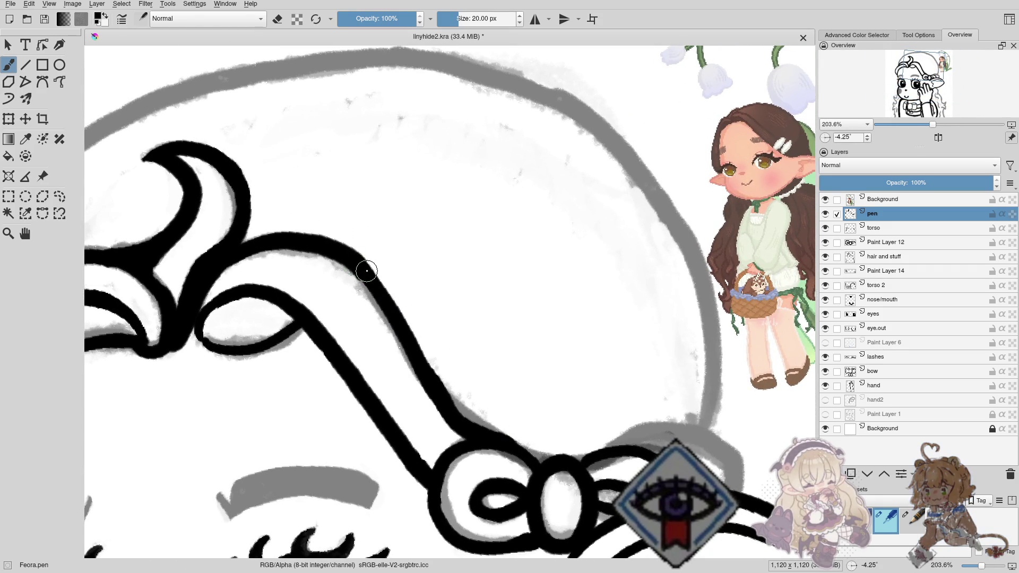
{"action": "left_click_drag", "start_coordinate": [406, 312], "coordinate": [565, 406]}
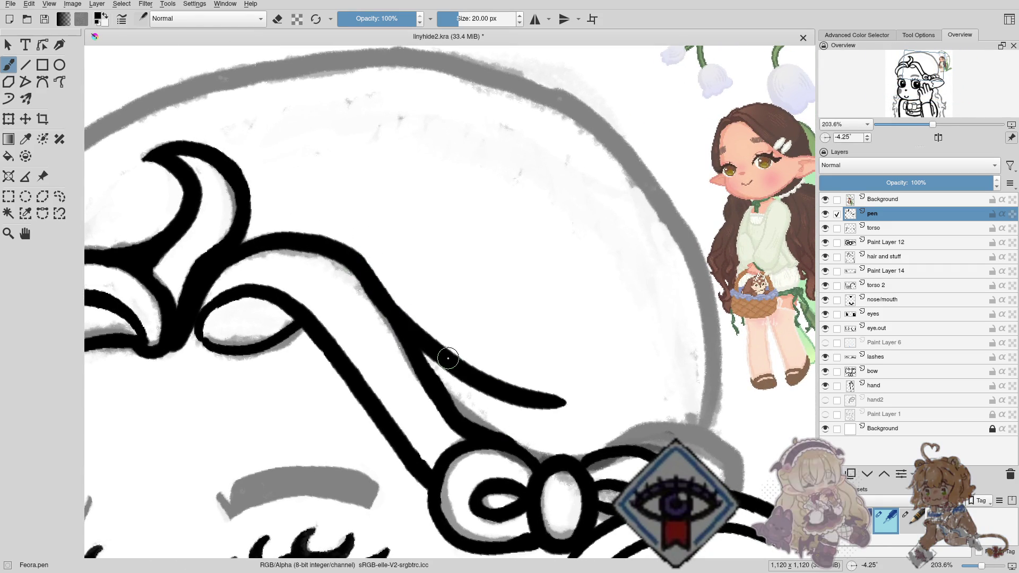
{"action": "key", "text": "ctrl+z"}
{"action": "left_click_drag", "start_coordinate": [403, 313], "coordinate": [581, 406]}
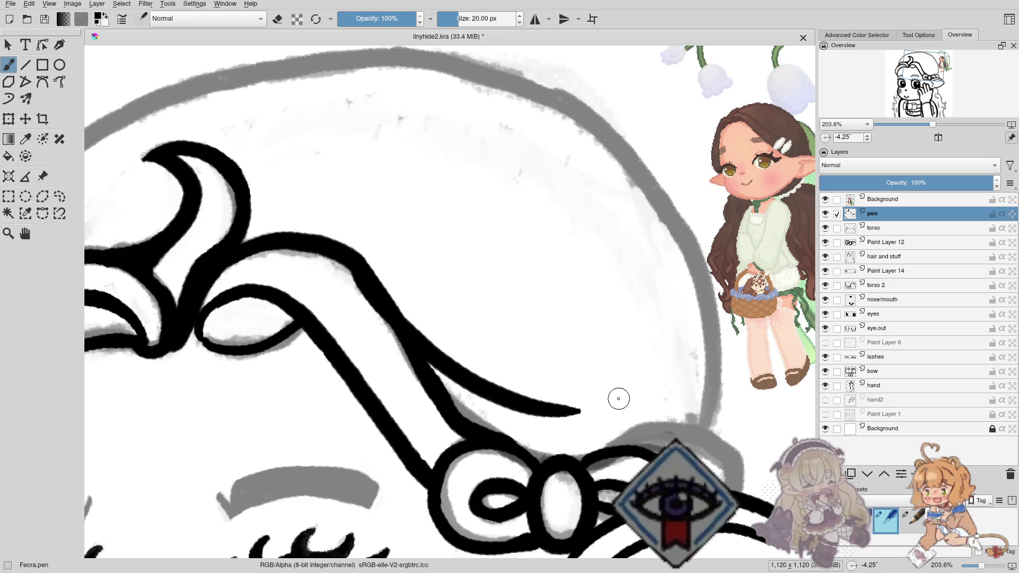
{"action": "key", "text": "ctrl+z"}
{"action": "left_click_drag", "start_coordinate": [359, 263], "coordinate": [603, 421]}
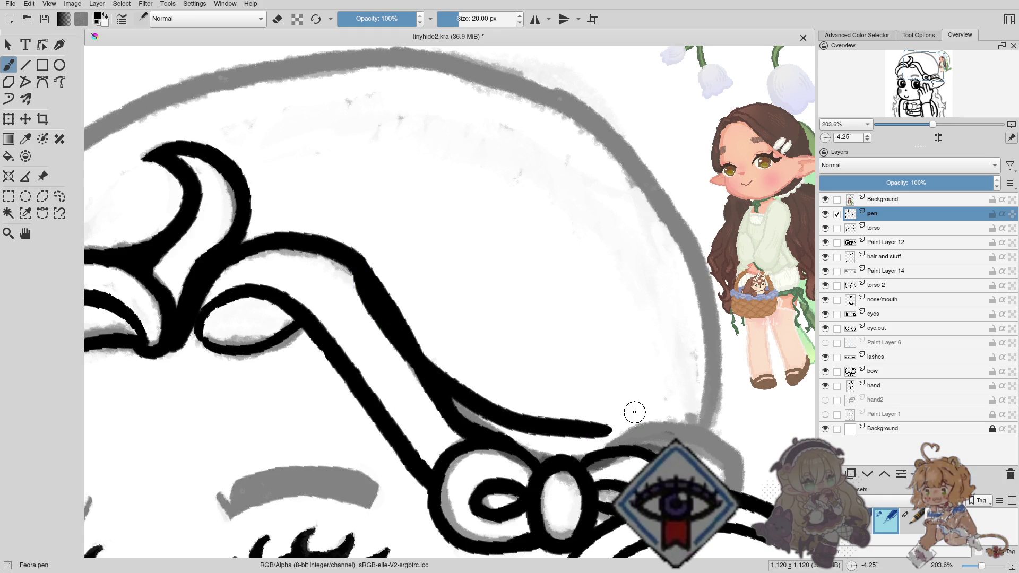
{"action": "mouse_move", "coordinate": [536, 375]}
{"action": "left_mouse_down"}
{"action": "mouse_move", "coordinate": [389, 297]}
{"action": "mouse_move", "coordinate": [505, 332]}
{"action": "left_mouse_up"}
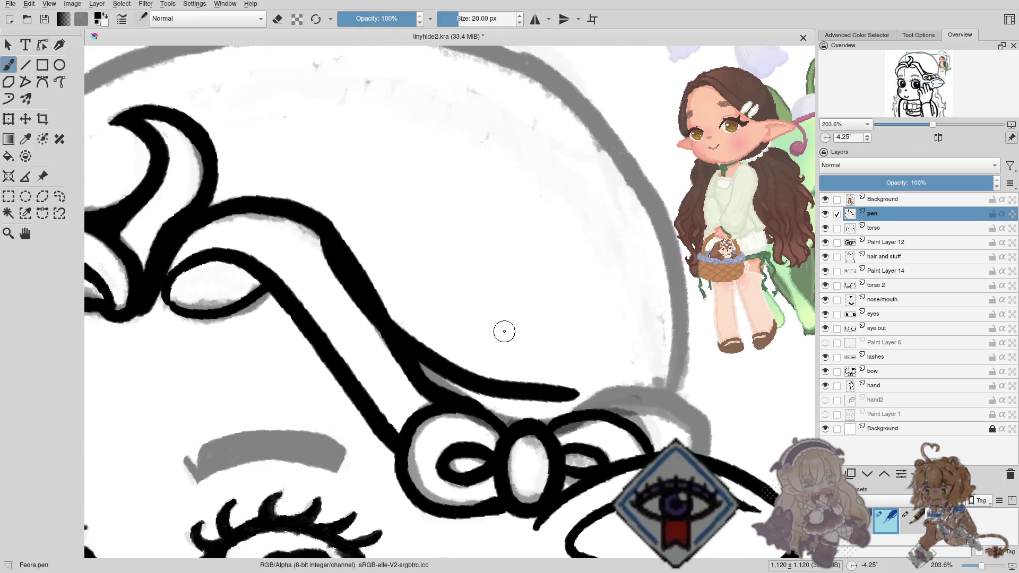
{"action": "key", "text": "ctrl+z"}
Erase the hair outline back toward the bow and retry inking it, undoing misplaced strokes.
{"action": "key", "text": "e"}
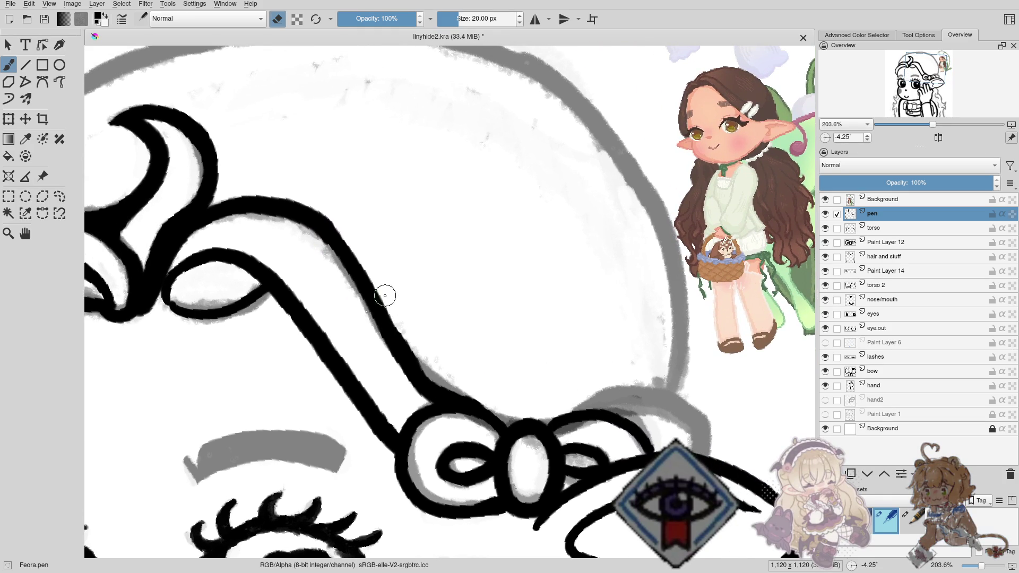
{"action": "mouse_move", "coordinate": [366, 262]}
{"action": "left_mouse_down"}
{"action": "mouse_move", "coordinate": [343, 251]}
{"action": "mouse_move", "coordinate": [402, 338]}
{"action": "left_mouse_up"}
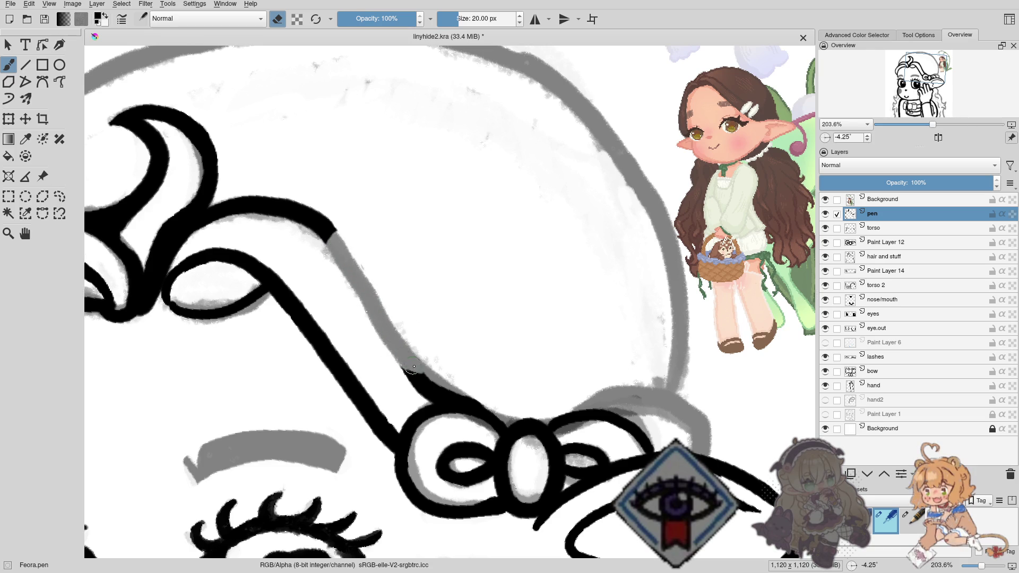
{"action": "left_click_drag", "start_coordinate": [429, 385], "coordinate": [480, 397]}
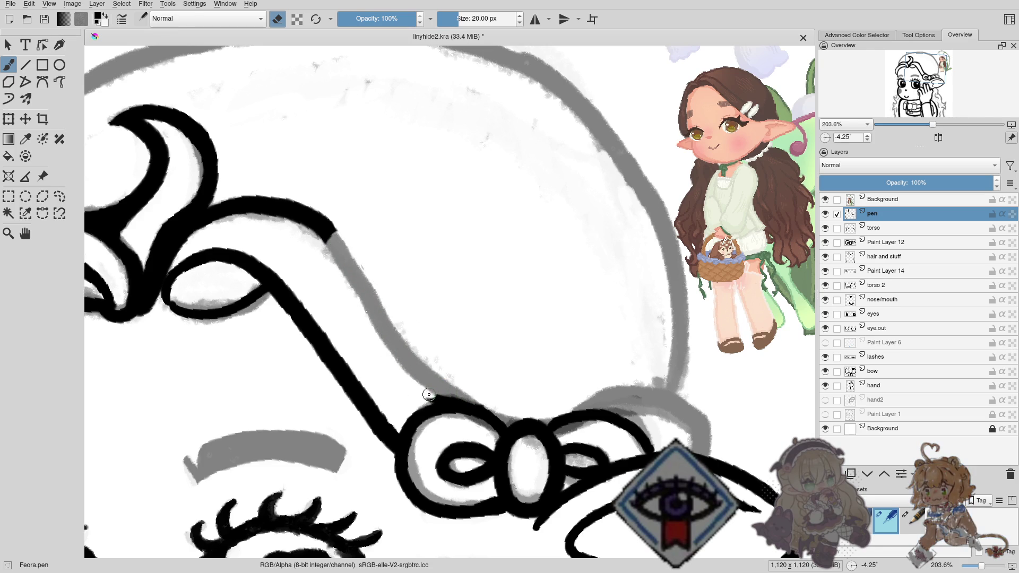
{"action": "key", "text": "e"}
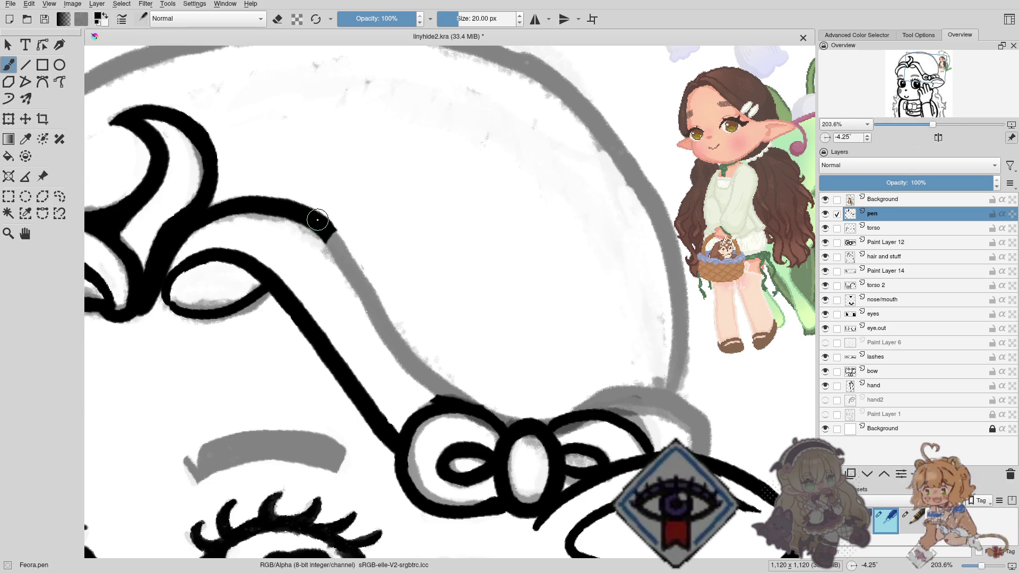
{"action": "left_click_drag", "start_coordinate": [332, 231], "coordinate": [606, 404]}
{"action": "key", "text": "e"}
{"action": "key", "text": "e"}
{"action": "key", "text": "ctrl+z"}
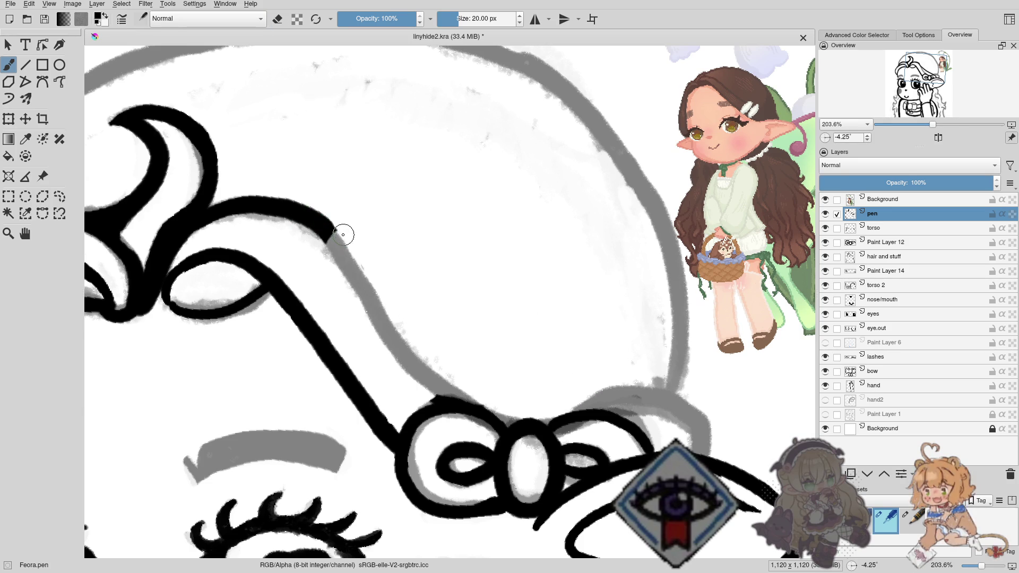
{"action": "left_click_drag", "start_coordinate": [327, 222], "coordinate": [588, 370]}
{"action": "key", "text": "ctrl+z"}
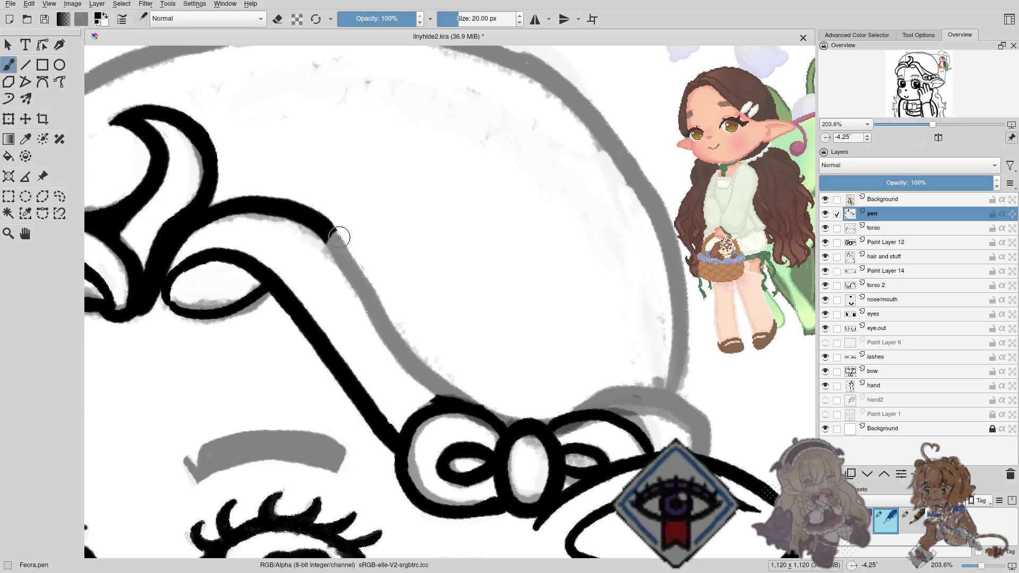
{"action": "left_click_drag", "start_coordinate": [326, 228], "coordinate": [493, 398]}
{"action": "key", "text": "ctrl+z"}
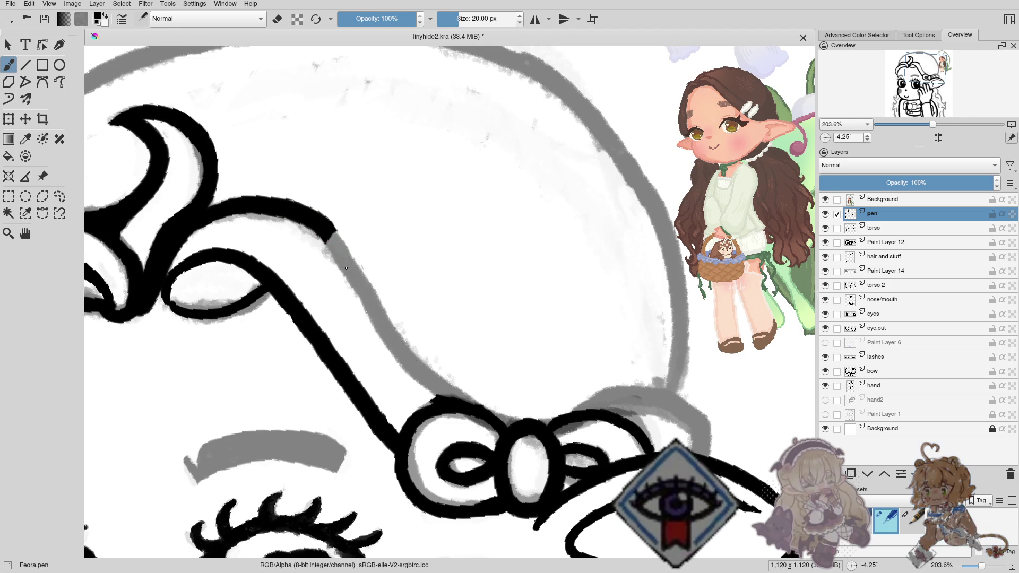
{"action": "left_click_drag", "start_coordinate": [294, 217], "coordinate": [471, 225]}
{"action": "left_click_drag", "start_coordinate": [377, 264], "coordinate": [498, 212]}
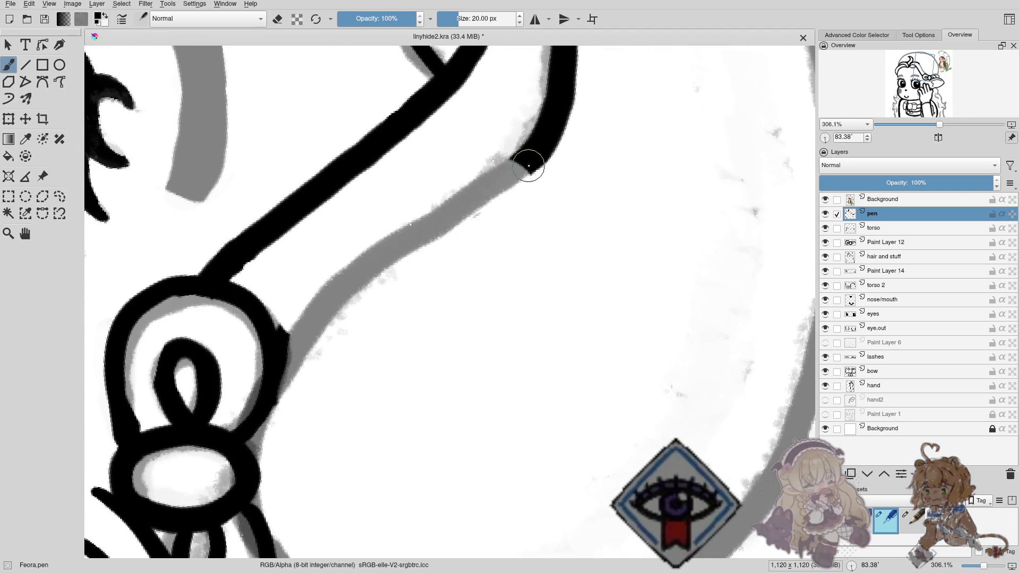
{"action": "mouse_move", "coordinate": [533, 160]}
{"action": "left_mouse_down"}
{"action": "mouse_move", "coordinate": [466, 207]}
{"action": "mouse_move", "coordinate": [368, 323]}
{"action": "mouse_move", "coordinate": [329, 439]}
{"action": "left_mouse_up"}
{"action": "left_click_drag", "start_coordinate": [364, 318], "coordinate": [382, 388]}
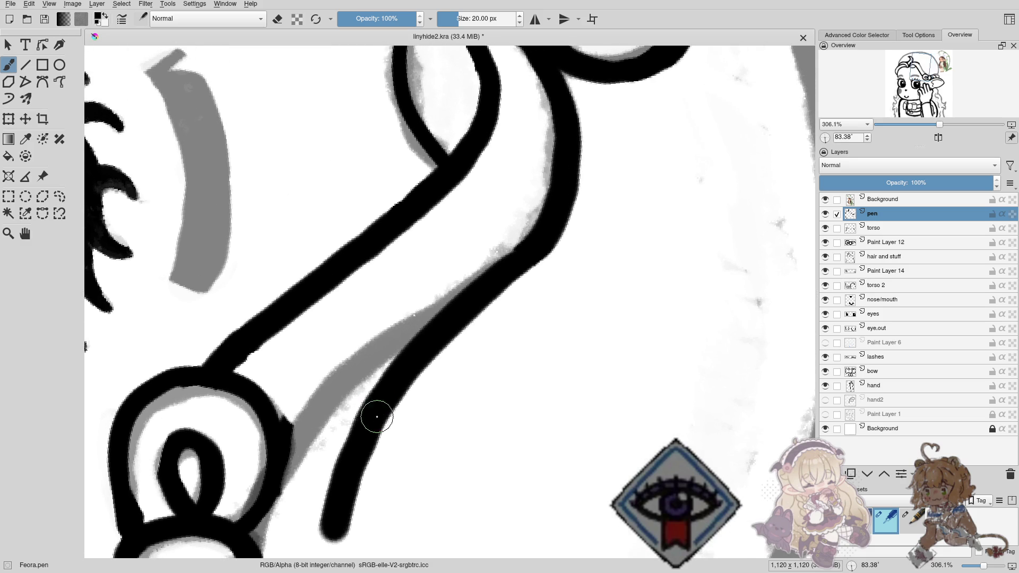
{"action": "key", "text": "e"}
{"action": "mouse_move", "coordinate": [402, 327]}
{"action": "left_mouse_down"}
{"action": "mouse_move", "coordinate": [371, 371]}
{"action": "mouse_move", "coordinate": [326, 334]}
{"action": "mouse_move", "coordinate": [382, 454]}
{"action": "mouse_move", "coordinate": [393, 451]}
{"action": "left_mouse_up"}
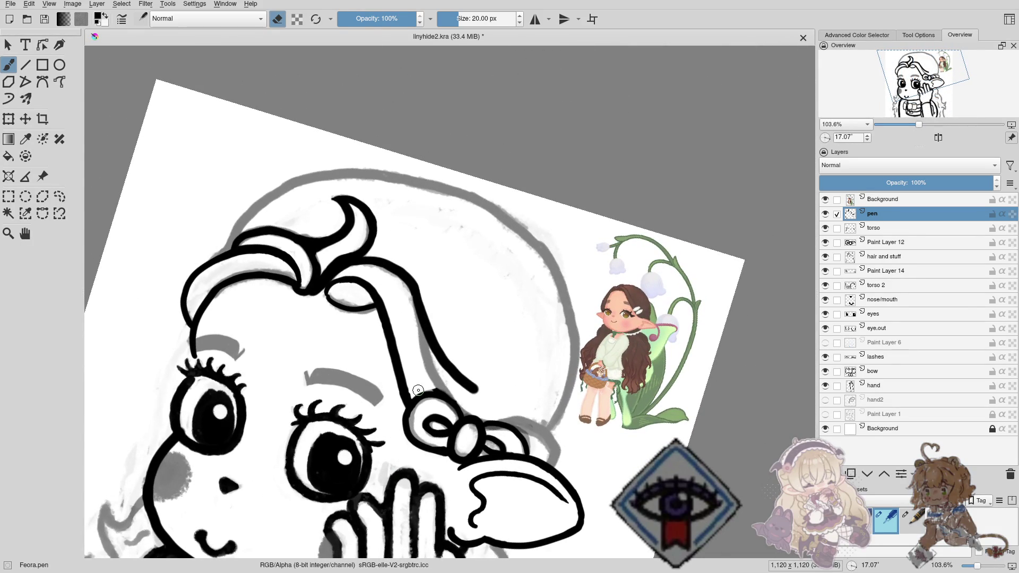
{"action": "key", "text": "ctrl+z"}
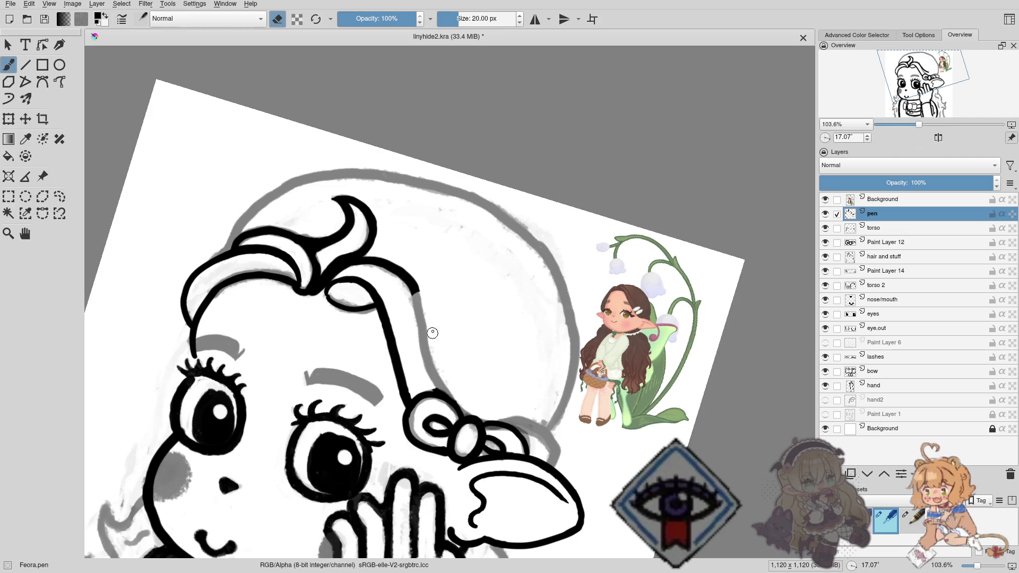
{"action": "left_click_drag", "start_coordinate": [423, 299], "coordinate": [383, 282]}
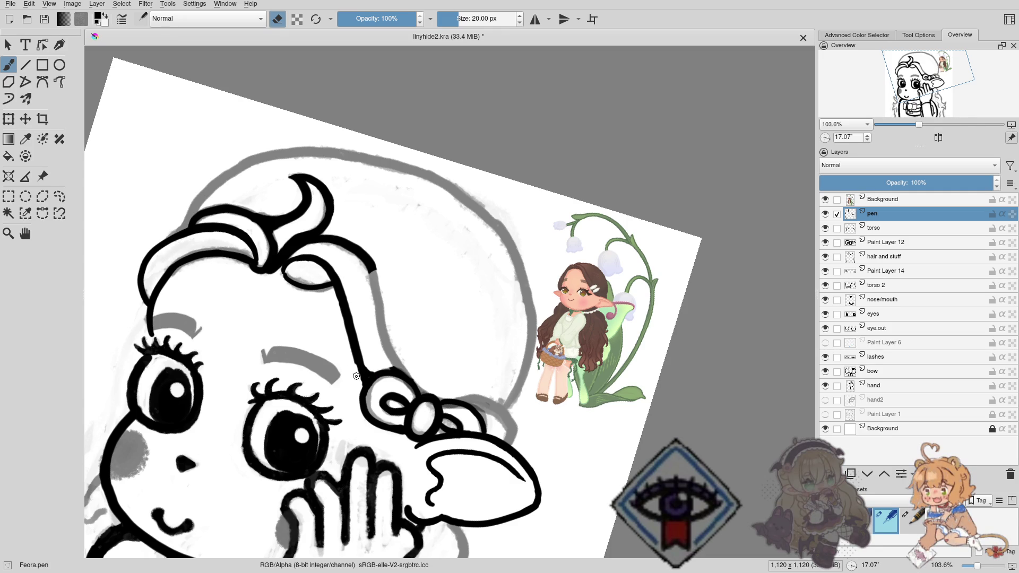
{"action": "scroll", "coordinate": [366, 360], "scroll_direction": "down", "scroll_amount": 1}
{"action": "scroll", "coordinate": [377, 355], "scroll_direction": "down", "scroll_amount": 1}
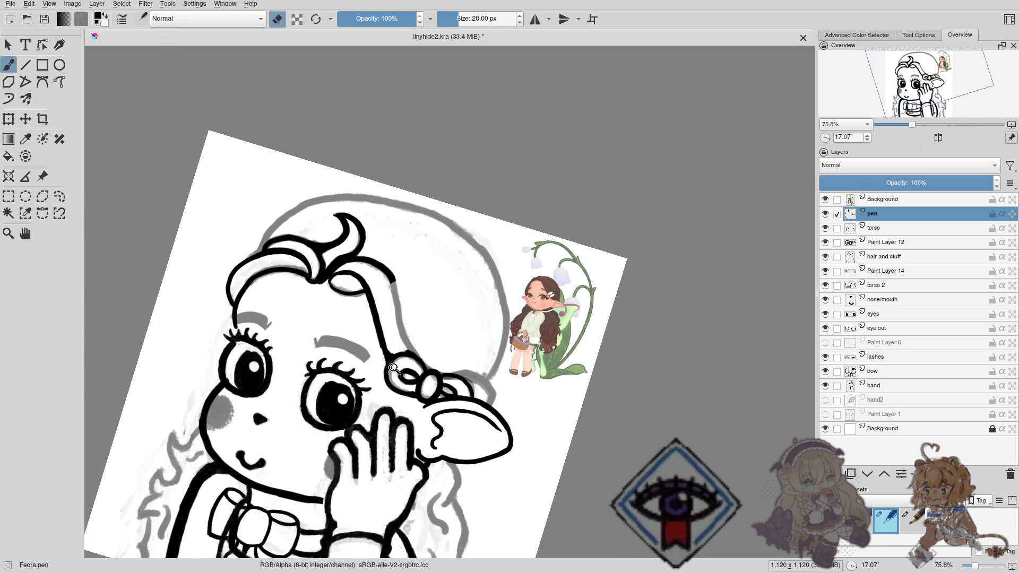
{"action": "scroll", "coordinate": [391, 346], "scroll_direction": "down", "scroll_amount": 1}
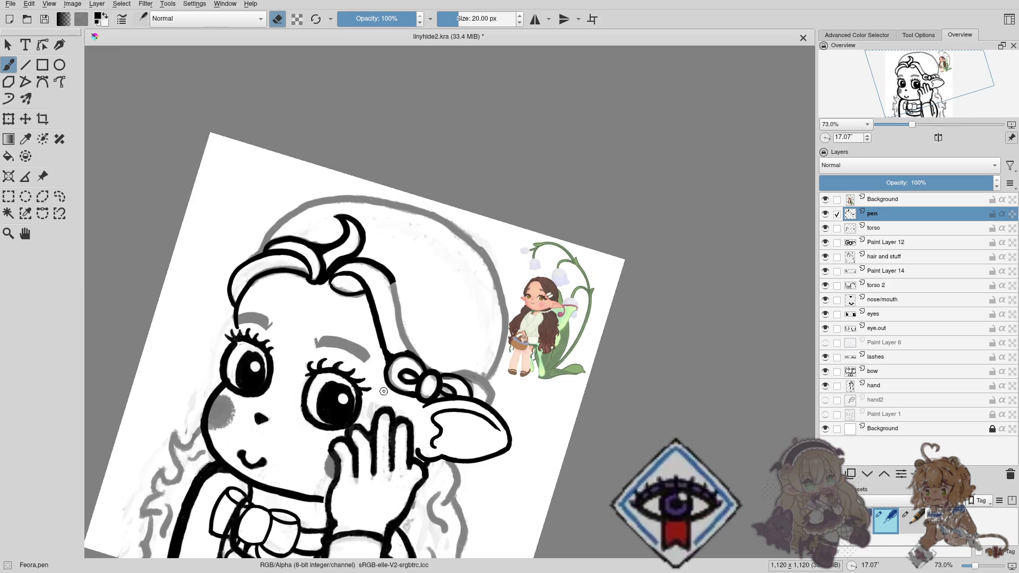
{"action": "scroll", "coordinate": [381, 345], "scroll_direction": "up", "scroll_amount": 7}
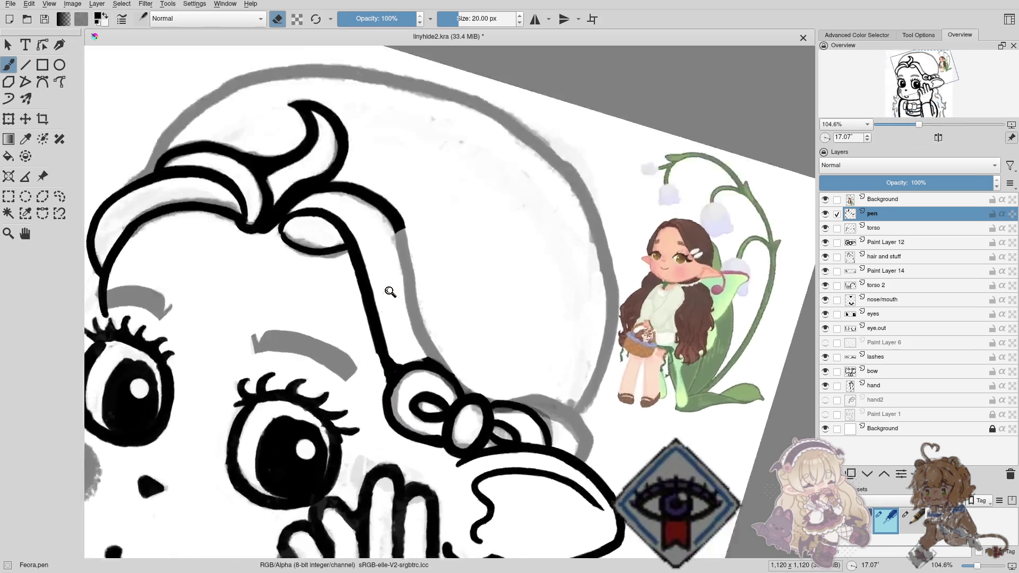
{"action": "scroll", "coordinate": [391, 295], "scroll_direction": "up", "scroll_amount": 5}
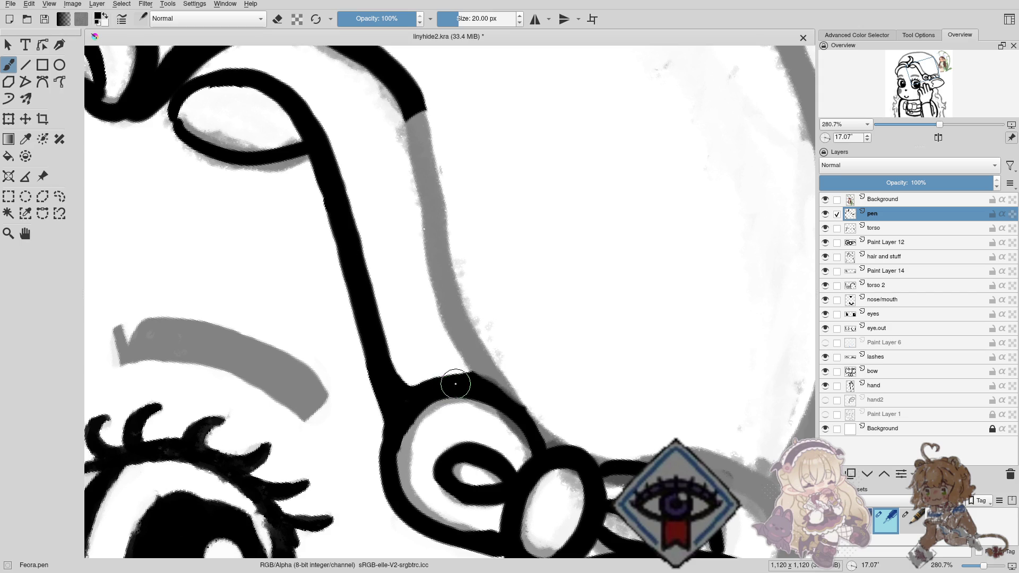
{"action": "left_click_drag", "start_coordinate": [455, 384], "coordinate": [321, 330]}
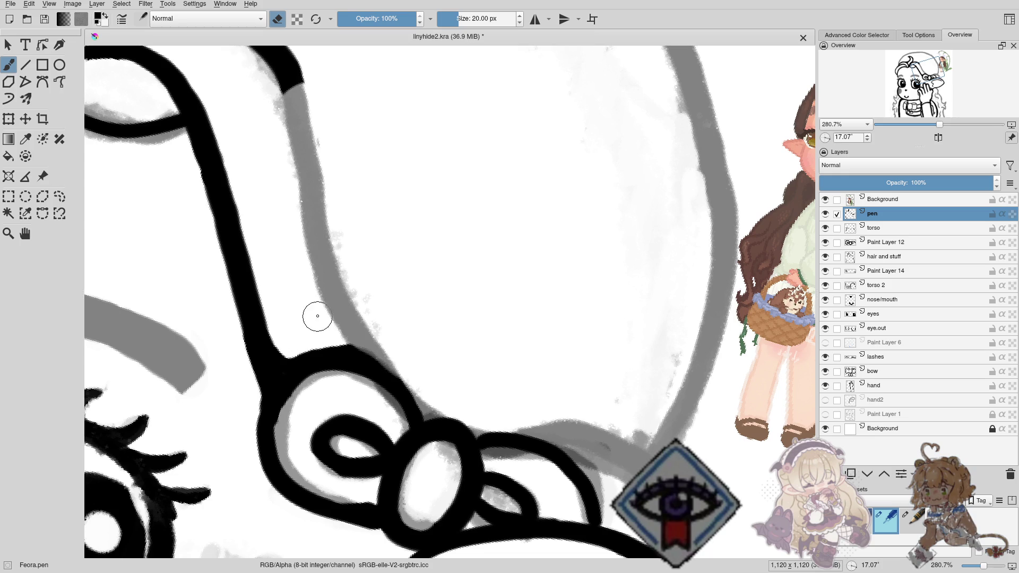
{"action": "key", "text": "e"}
{"action": "mouse_move", "coordinate": [317, 316]}
{"action": "left_mouse_down"}
{"action": "mouse_move", "coordinate": [307, 364]}
{"action": "mouse_move", "coordinate": [336, 390]}
{"action": "left_mouse_up"}
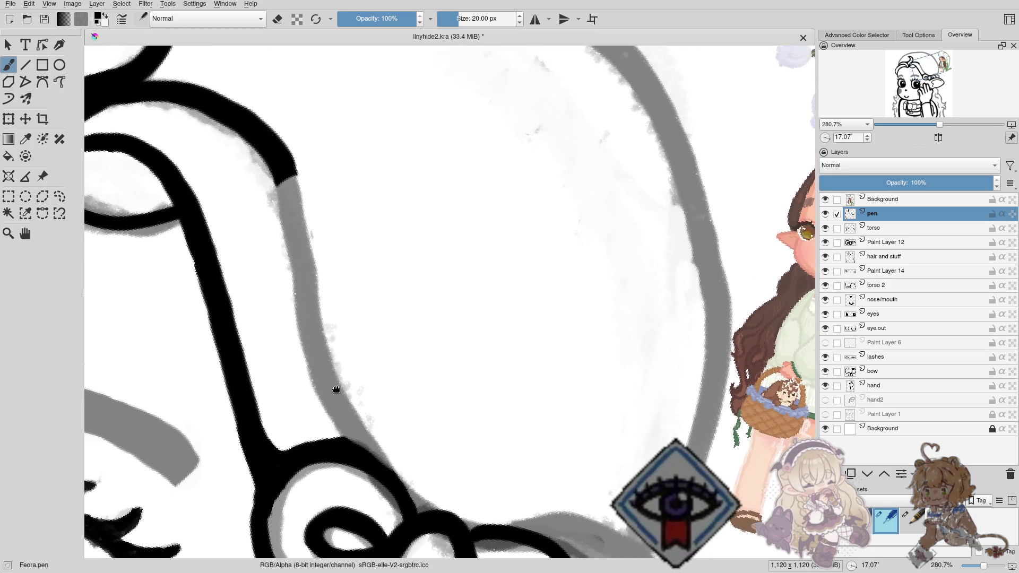
{"action": "scroll", "coordinate": [336, 390], "scroll_direction": "down", "scroll_amount": 2}
{"action": "scroll", "coordinate": [326, 357], "scroll_direction": "down", "scroll_amount": 2}
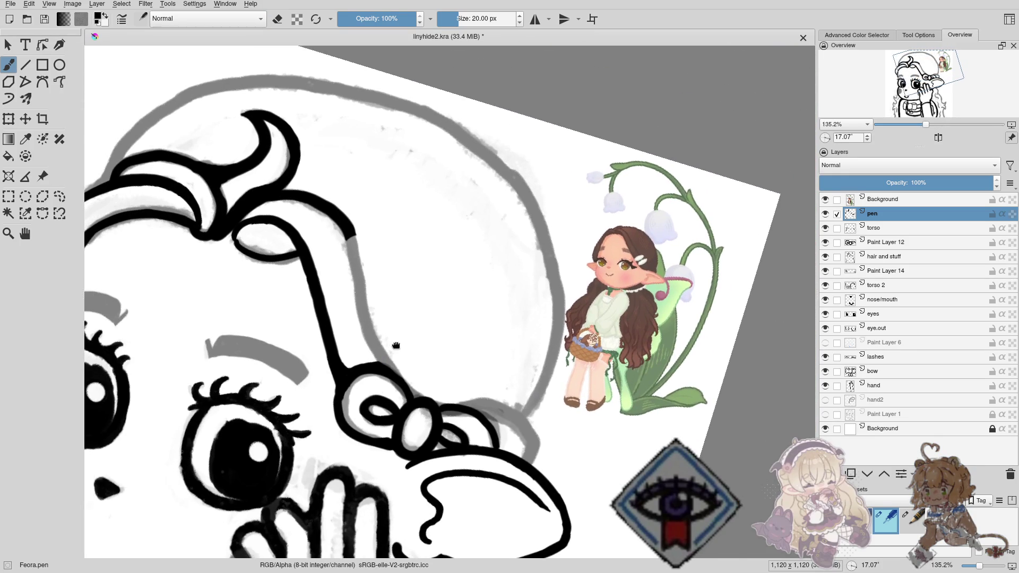
{"action": "scroll", "coordinate": [396, 345], "scroll_direction": "down", "scroll_amount": 1}
{"action": "key", "text": "e"}
{"action": "scroll", "coordinate": [366, 337], "scroll_direction": "down", "scroll_amount": 1}
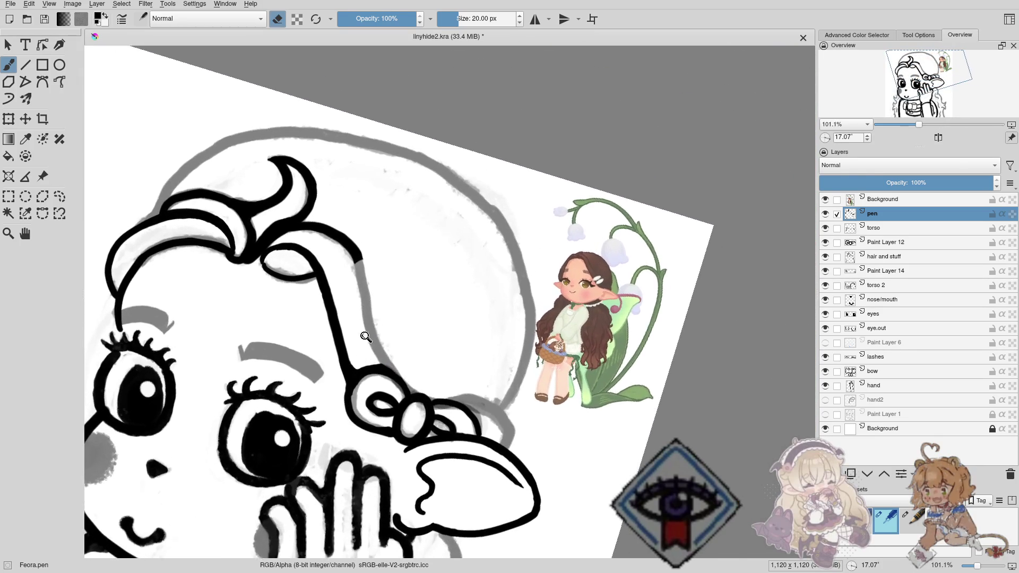
{"action": "scroll", "coordinate": [366, 337], "scroll_direction": "up", "scroll_amount": 1}
{"action": "key", "text": "e"}
{"action": "mouse_move", "coordinate": [362, 332]}
{"action": "left_mouse_down"}
{"action": "mouse_move", "coordinate": [391, 383]}
{"action": "mouse_move", "coordinate": [546, 280]}
{"action": "left_mouse_up"}
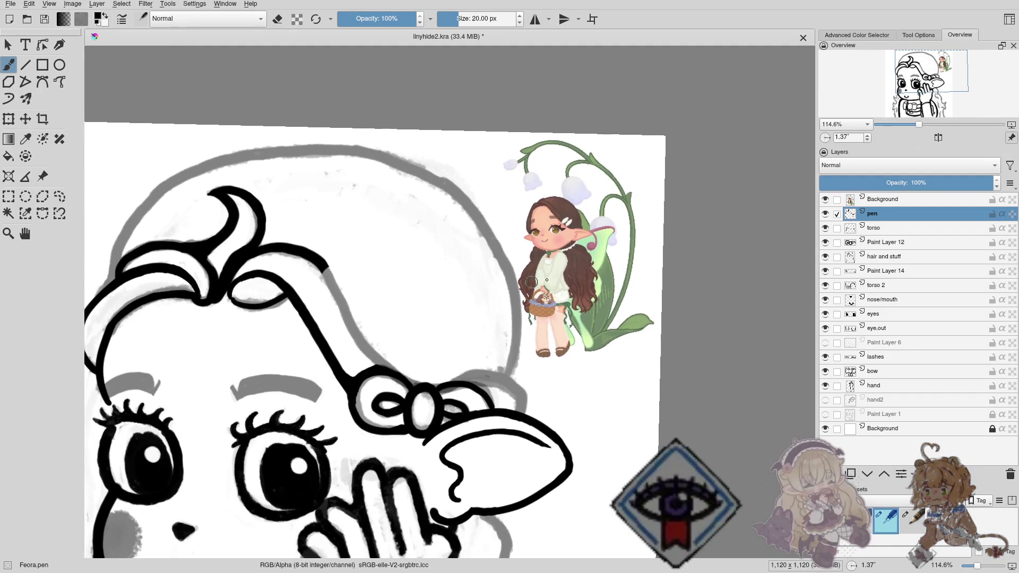
On the 'hair and stuff' layer, erase the old grey guide line near the bow.
{"action": "left_click", "coordinate": [884, 256]}
{"action": "left_click", "coordinate": [824, 257]}
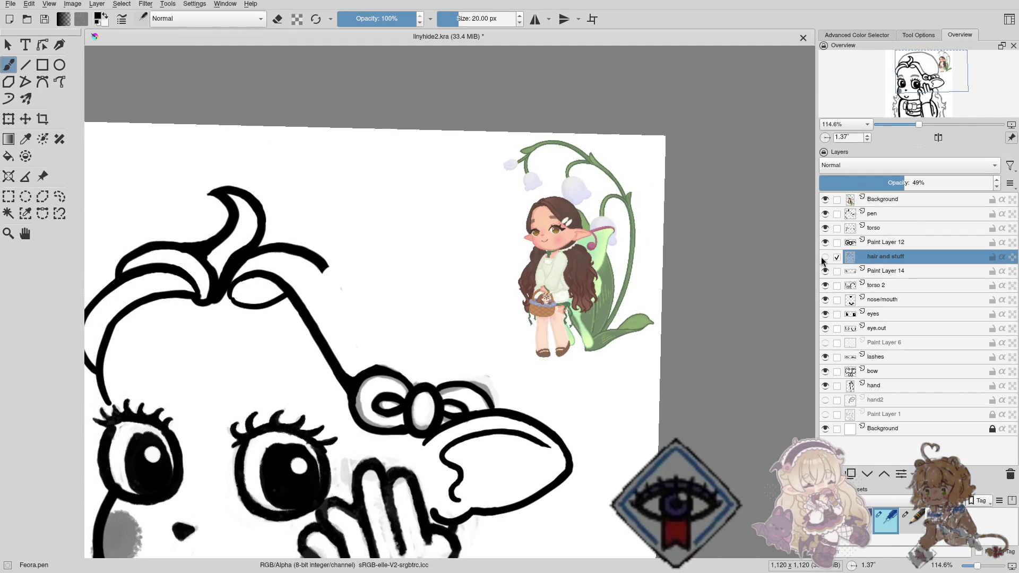
{"action": "left_click", "coordinate": [825, 256]}
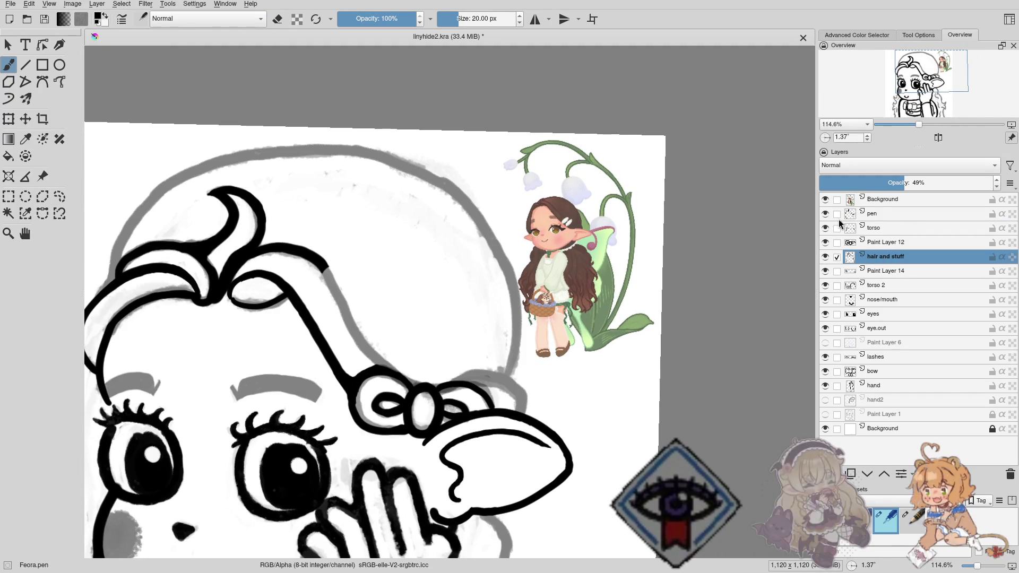
{"action": "right_click", "coordinate": [401, 319]}
{"action": "left_click", "coordinate": [336, 325]}
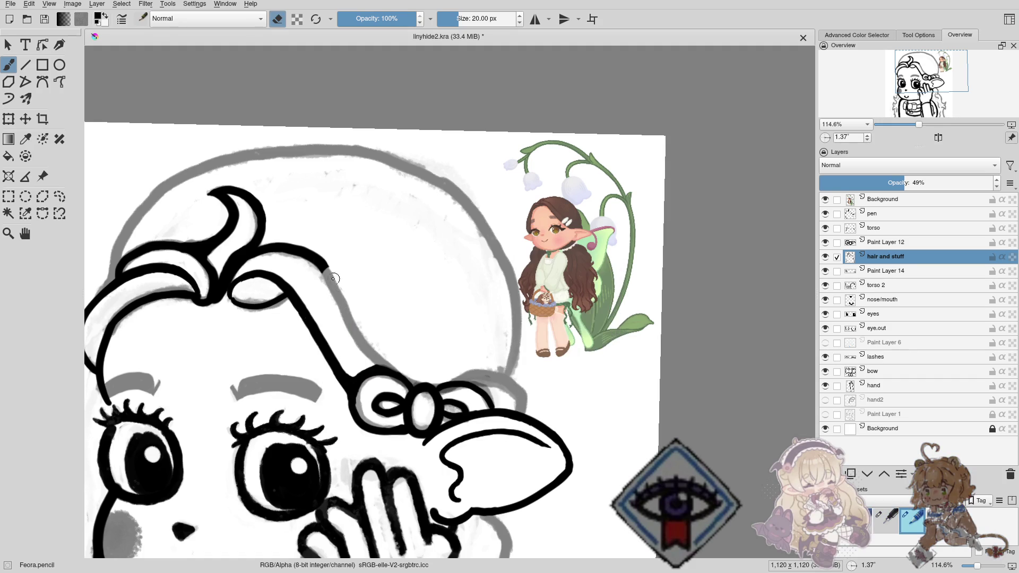
{"action": "left_click_drag", "start_coordinate": [329, 284], "coordinate": [336, 293]}
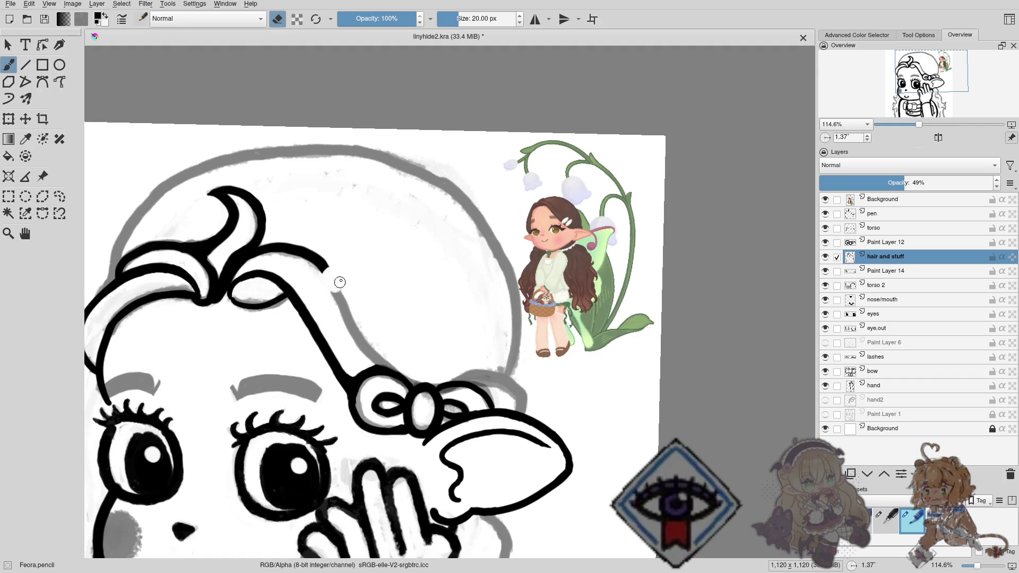
{"action": "mouse_move", "coordinate": [339, 282]}
{"action": "left_mouse_down"}
{"action": "mouse_move", "coordinate": [333, 300]}
{"action": "mouse_move", "coordinate": [380, 348]}
{"action": "left_mouse_up"}
{"action": "right_click", "coordinate": [382, 274]}
{"action": "left_click", "coordinate": [464, 257]}
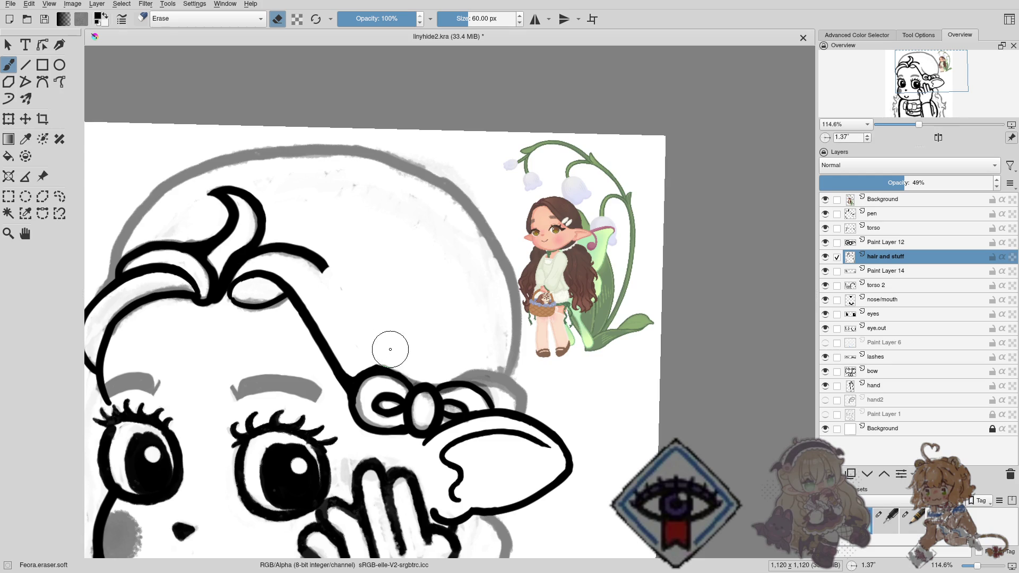
Sketch a new grey pencil guide extending the hair line down-right.
{"action": "right_click", "coordinate": [389, 290]}
{"action": "left_click", "coordinate": [320, 292]}
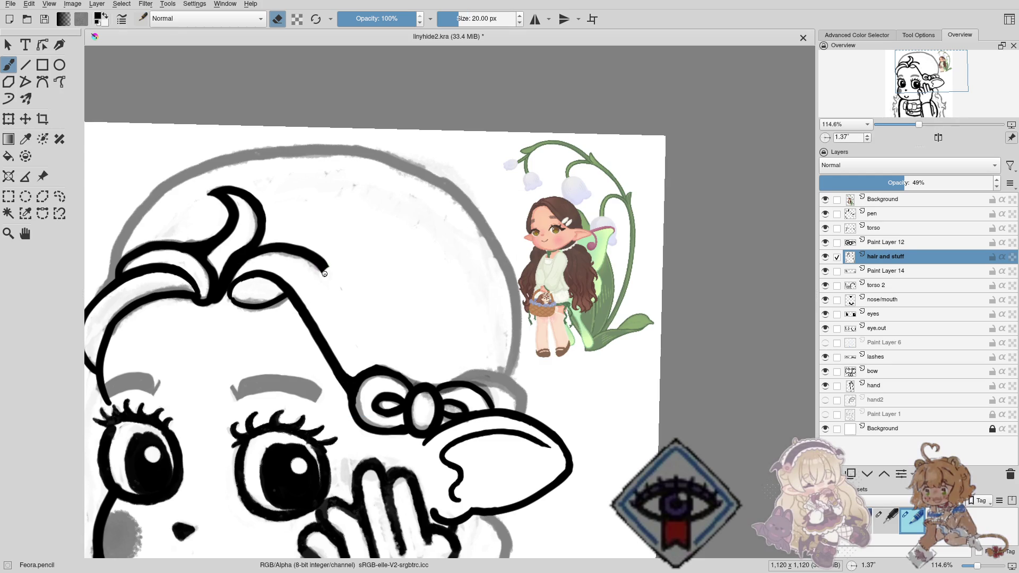
{"action": "key", "text": "e"}
{"action": "left_click_drag", "start_coordinate": [324, 268], "coordinate": [347, 301]}
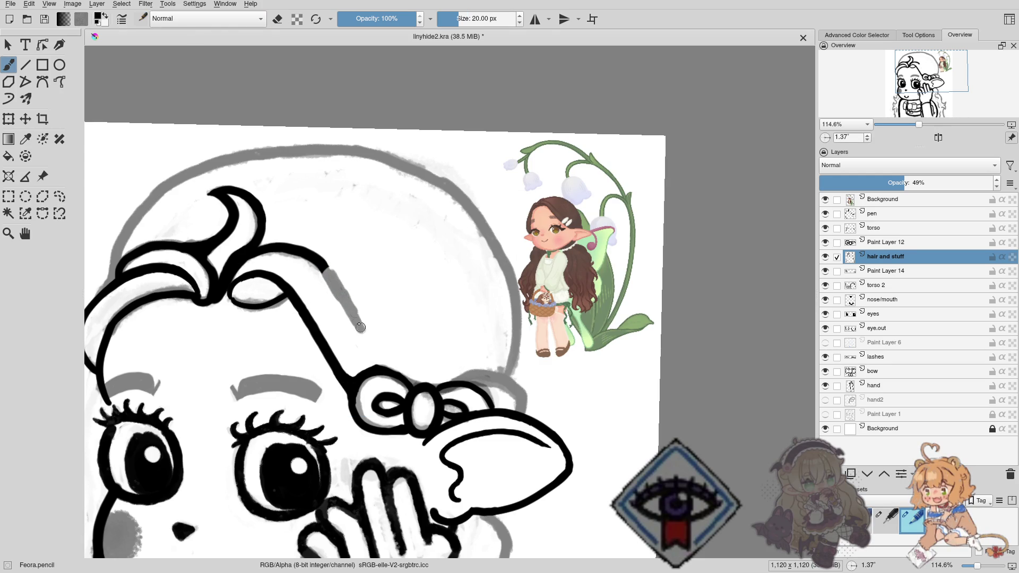
{"action": "left_click_drag", "start_coordinate": [366, 330], "coordinate": [439, 362]}
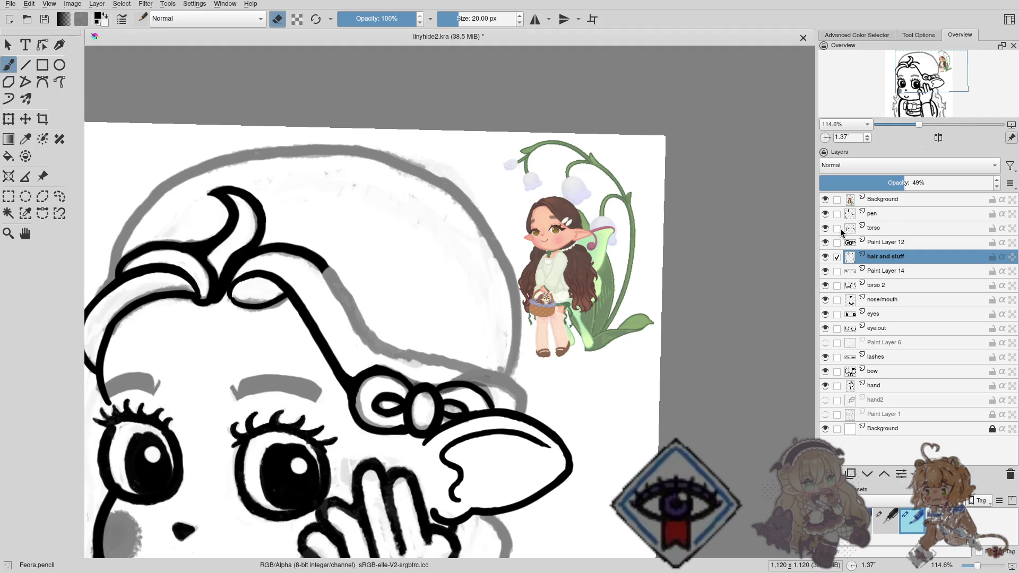
{"action": "left_click", "coordinate": [879, 215]}
Ink the hair line along the new guide with the pen brush and trim its tip.
{"action": "right_click", "coordinate": [419, 331]}
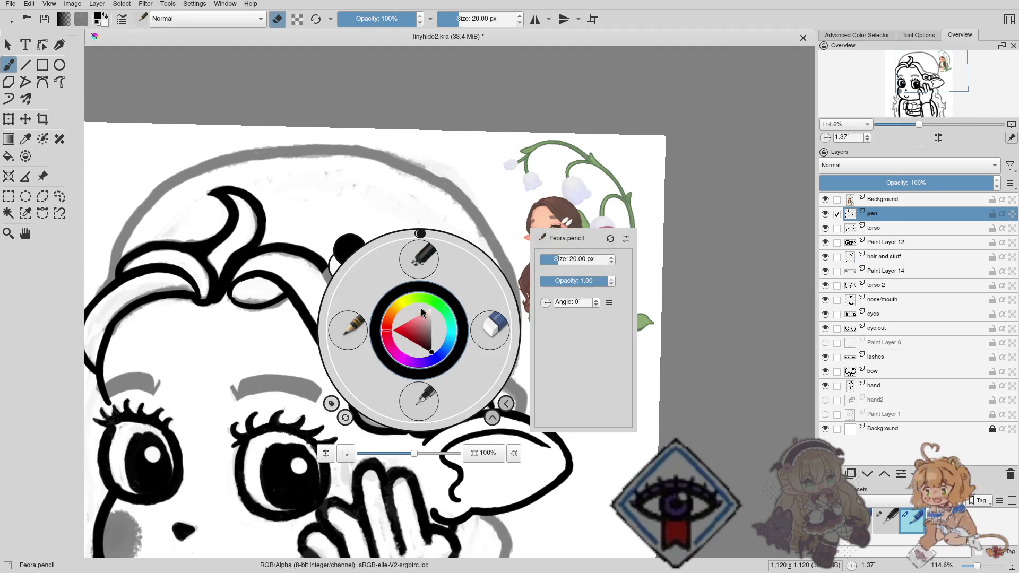
{"action": "left_click", "coordinate": [420, 404]}
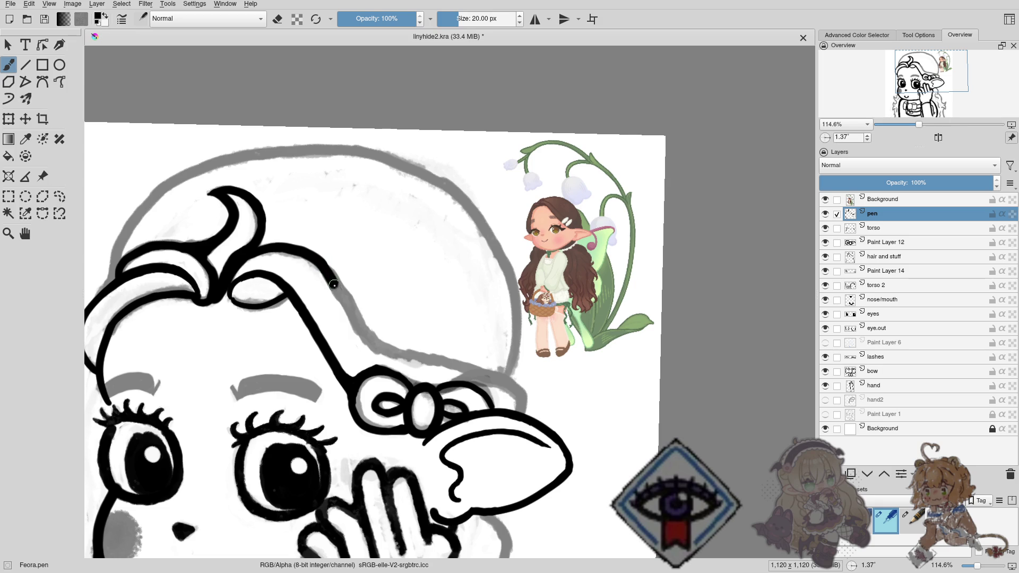
{"action": "left_click_drag", "start_coordinate": [335, 285], "coordinate": [383, 351]}
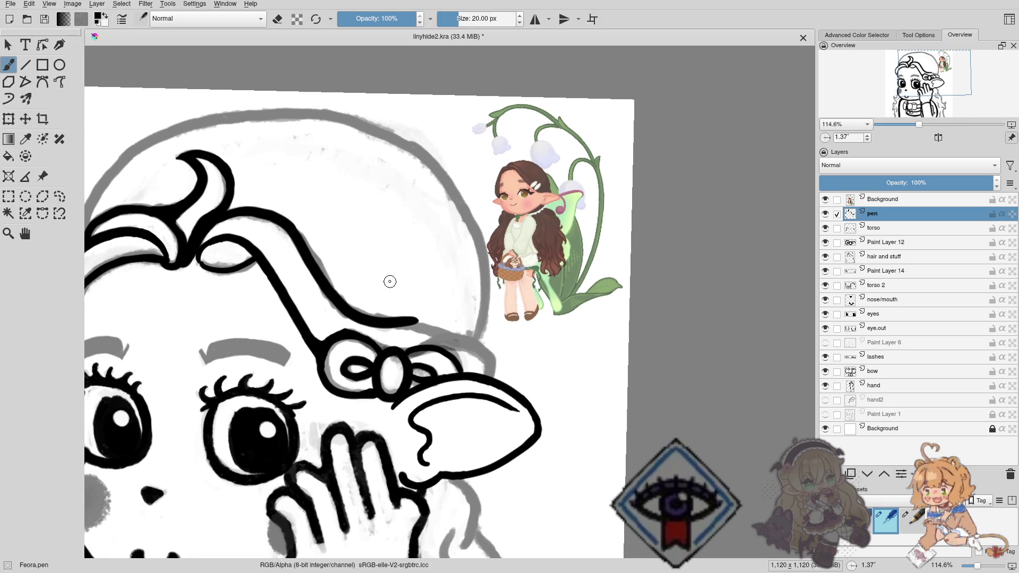
{"action": "mouse_move", "coordinate": [423, 321]}
{"action": "left_mouse_down"}
{"action": "mouse_move", "coordinate": [391, 283]}
{"action": "mouse_move", "coordinate": [400, 281]}
{"action": "mouse_move", "coordinate": [413, 211]}
{"action": "mouse_move", "coordinate": [444, 243]}
{"action": "mouse_move", "coordinate": [404, 281]}
{"action": "left_mouse_up"}
{"action": "scroll", "coordinate": [394, 261], "scroll_direction": "up", "scroll_amount": 1}
{"action": "scroll", "coordinate": [413, 262], "scroll_direction": "up", "scroll_amount": 2}
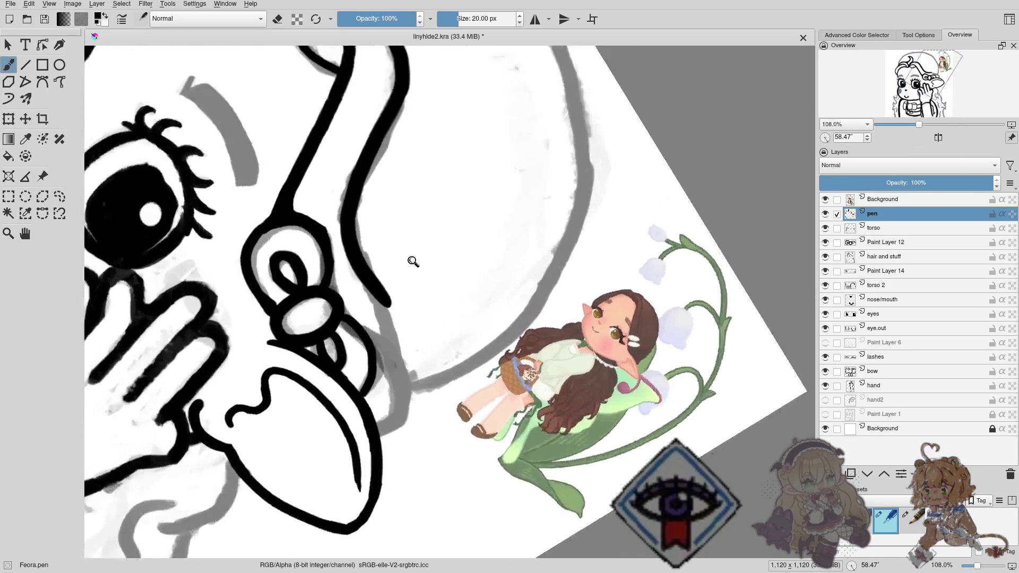
{"action": "scroll", "coordinate": [410, 264], "scroll_direction": "up", "scroll_amount": 4}
{"action": "key", "text": "e"}
{"action": "left_click_drag", "start_coordinate": [396, 294], "coordinate": [372, 320]}
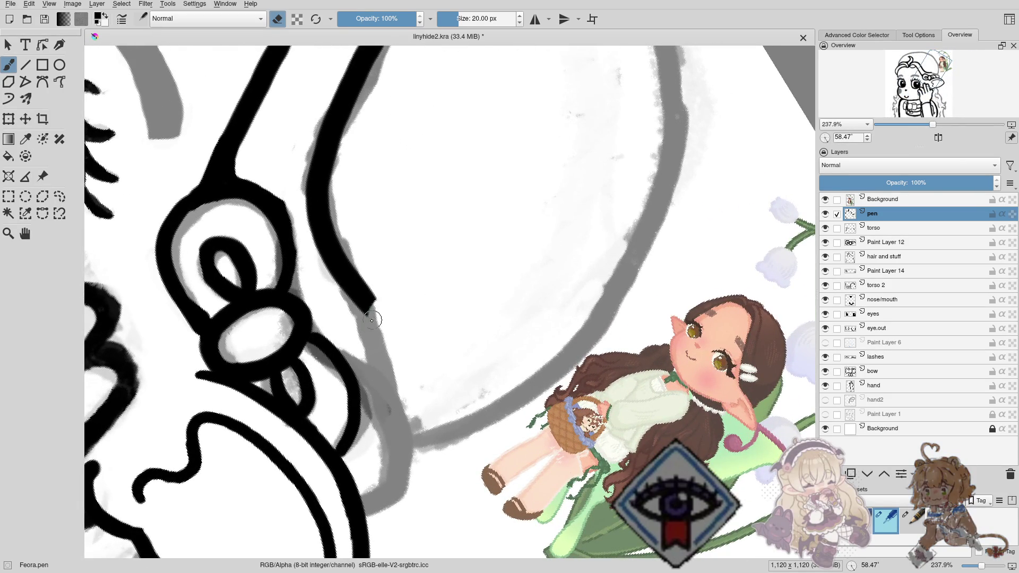
{"action": "scroll", "coordinate": [403, 289], "scroll_direction": "down", "scroll_amount": 2}
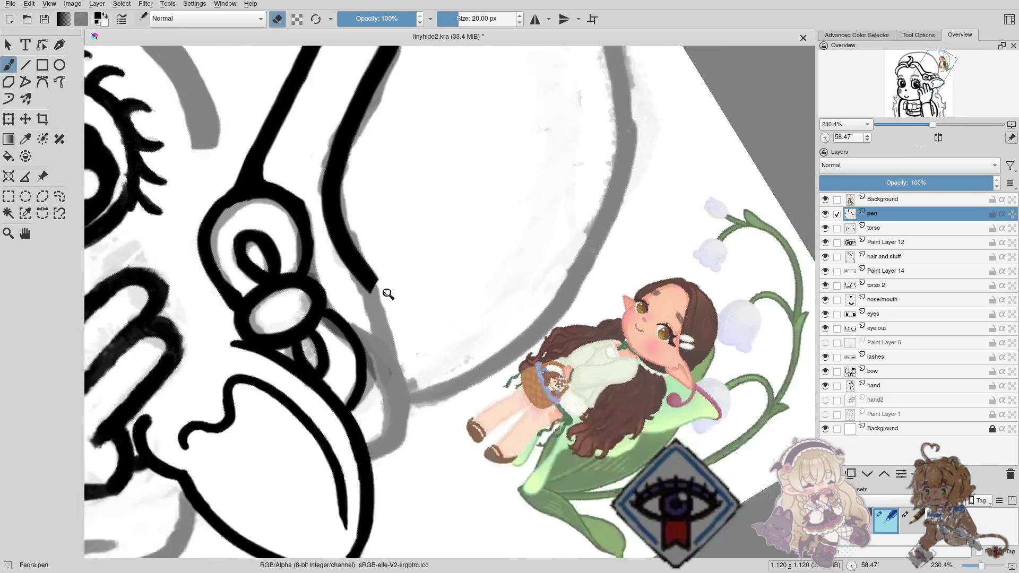
{"action": "scroll", "coordinate": [390, 293], "scroll_direction": "down", "scroll_amount": 2}
Rotate the canvas and ink a curved line along the grey sketch toward the ear.
{"action": "mouse_move", "coordinate": [394, 295]}
{"action": "left_mouse_down"}
{"action": "mouse_move", "coordinate": [540, 371]}
{"action": "mouse_move", "coordinate": [415, 317]}
{"action": "left_mouse_up"}
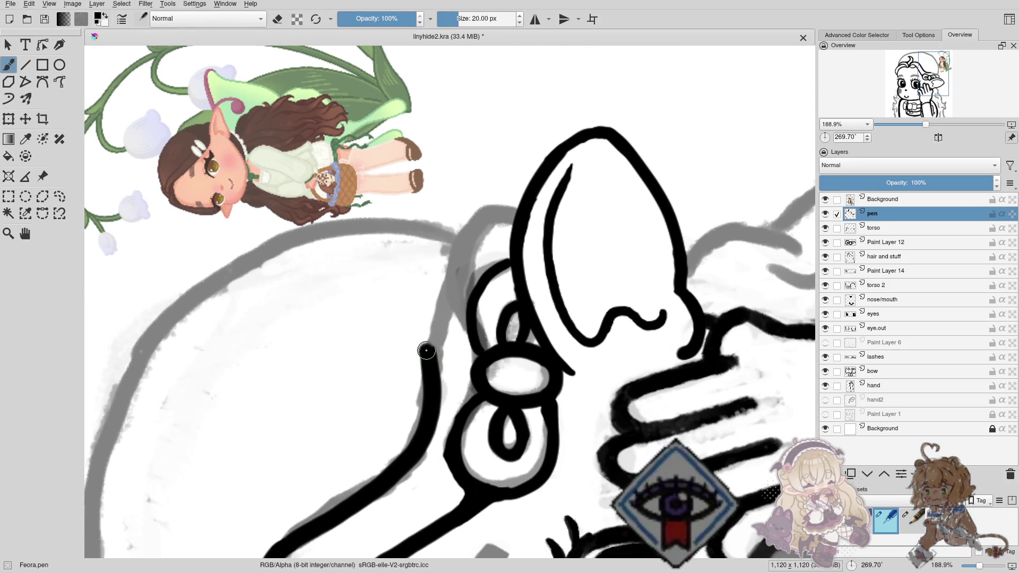
{"action": "left_click_drag", "start_coordinate": [426, 351], "coordinate": [504, 216]}
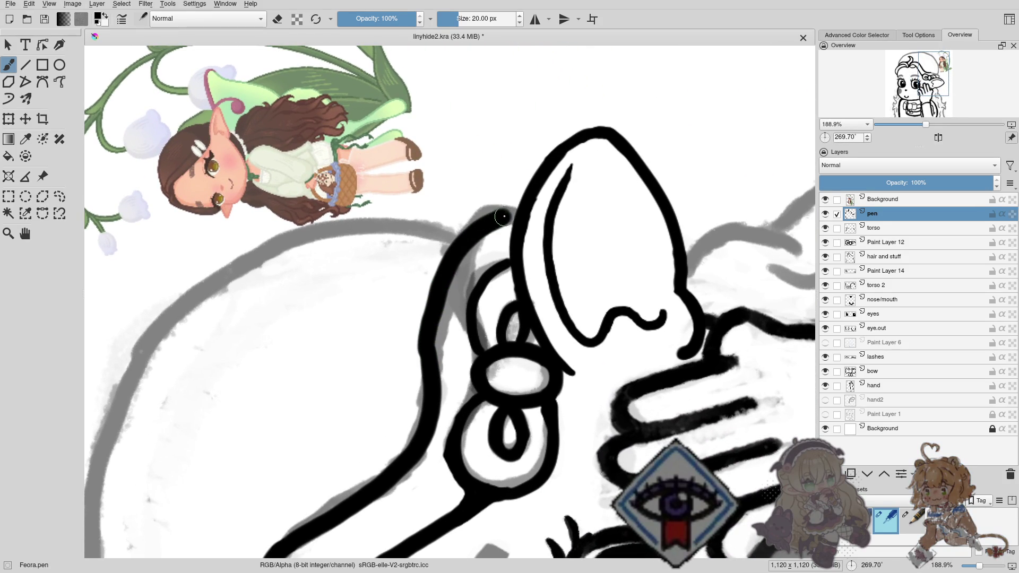
{"action": "key", "text": "ctrl+z"}
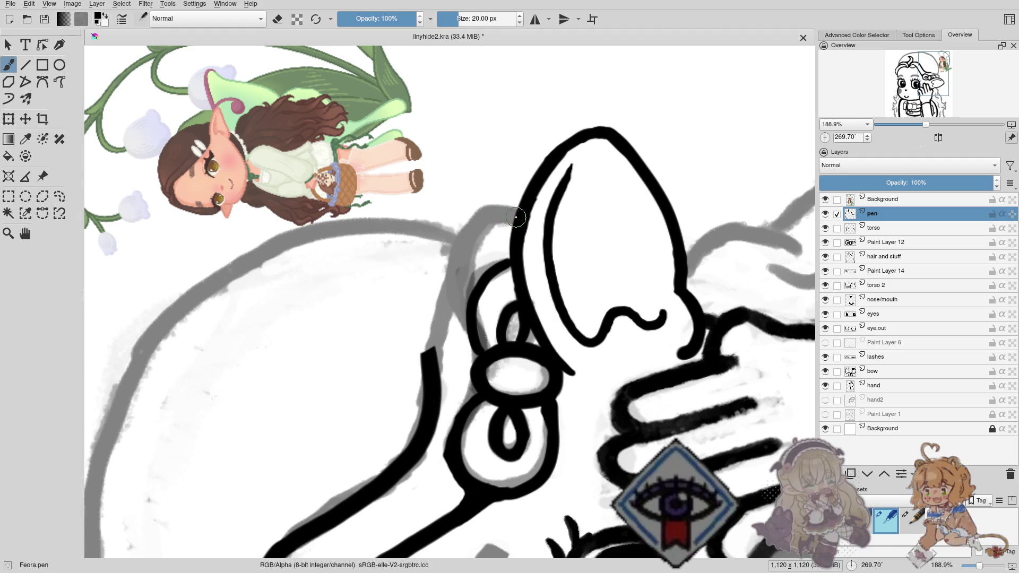
{"action": "left_click_drag", "start_coordinate": [516, 217], "coordinate": [426, 330]}
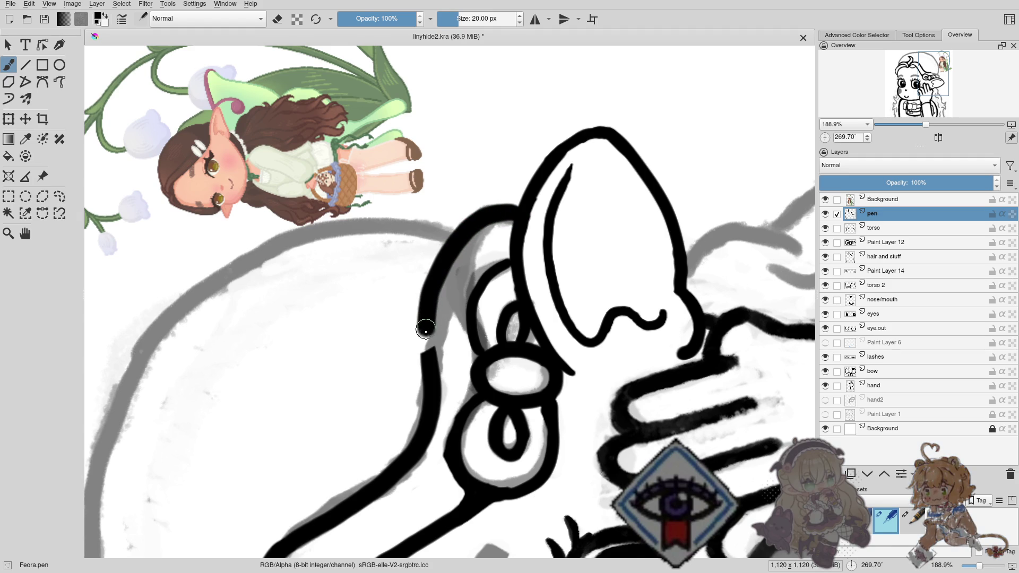
{"action": "mouse_move", "coordinate": [438, 308]}
{"action": "left_mouse_down"}
{"action": "mouse_move", "coordinate": [440, 242]}
{"action": "mouse_move", "coordinate": [546, 187]}
{"action": "mouse_move", "coordinate": [580, 257]}
{"action": "left_mouse_up"}
Toggle the 'hair and stuff' layer's visibility, make it active, and choose Feora.eraser.soft.
{"action": "scroll", "coordinate": [436, 268], "scroll_direction": "down", "scroll_amount": 5}
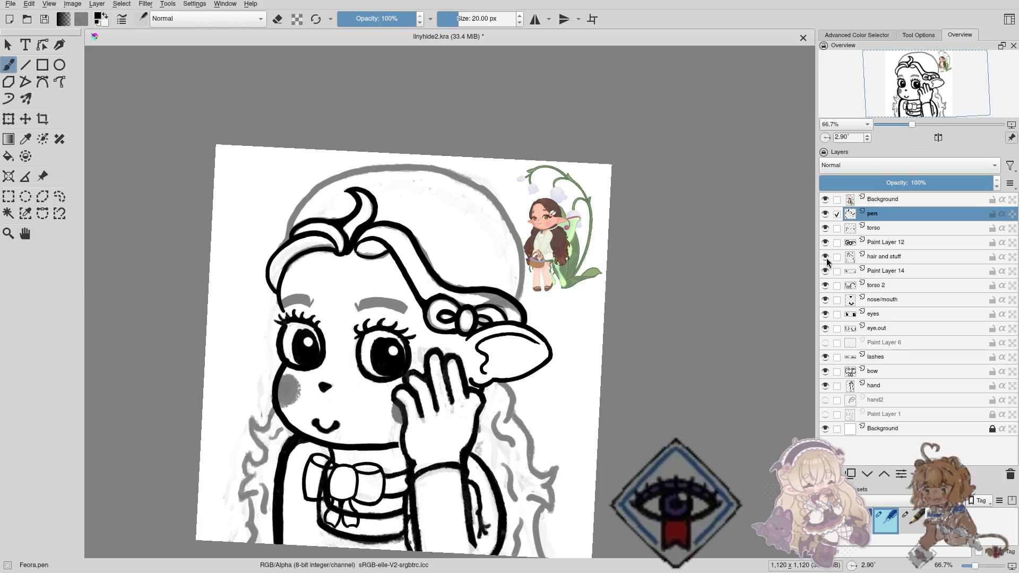
{"action": "left_click", "coordinate": [820, 258]}
{"action": "left_click", "coordinate": [820, 259]}
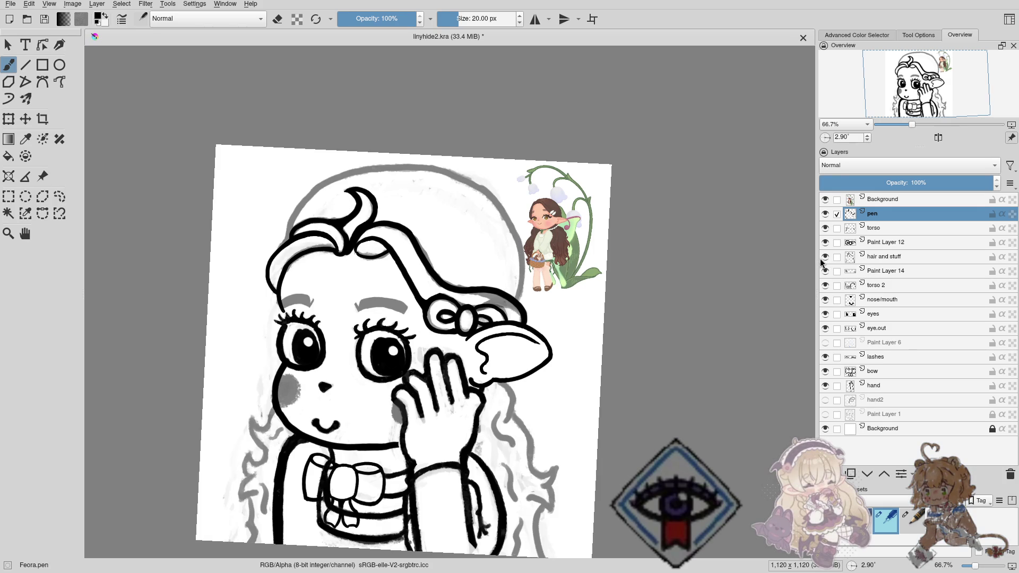
{"action": "left_click", "coordinate": [885, 257]}
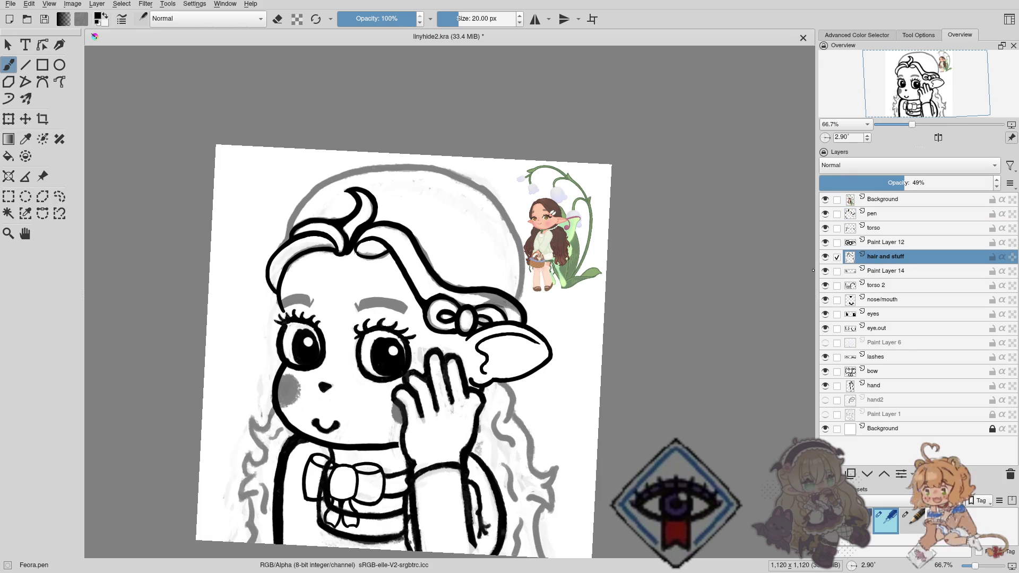
{"action": "right_click", "coordinate": [503, 272]}
{"action": "left_click", "coordinate": [581, 273]}
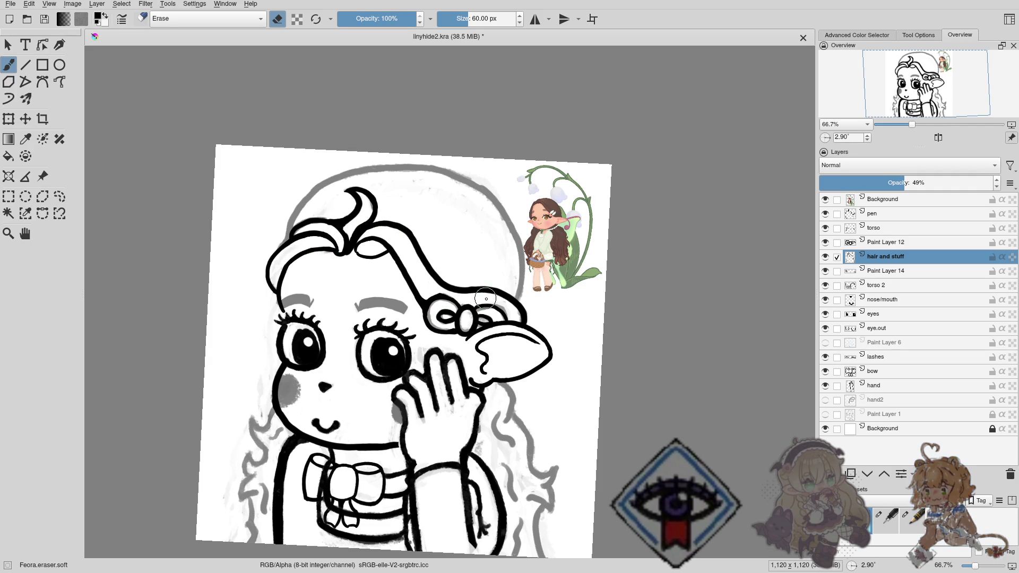
{"action": "left_click_drag", "start_coordinate": [433, 269], "coordinate": [444, 293]}
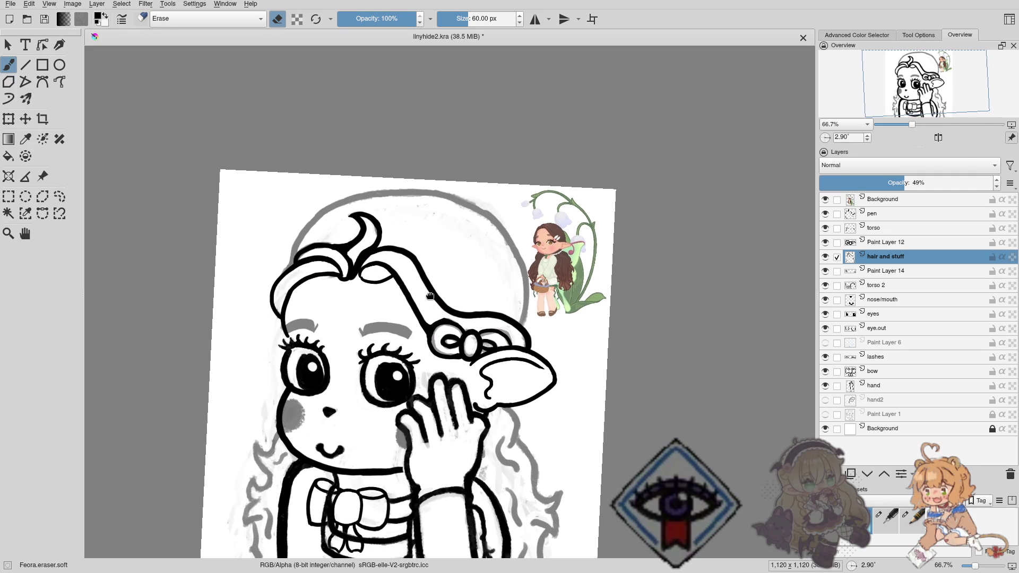
Select the pen layer, switch to the Feora.pen brush and zoom in on the head.
{"action": "left_click", "coordinate": [873, 213]}
{"action": "left_click_drag", "start_coordinate": [342, 296], "coordinate": [398, 301]}
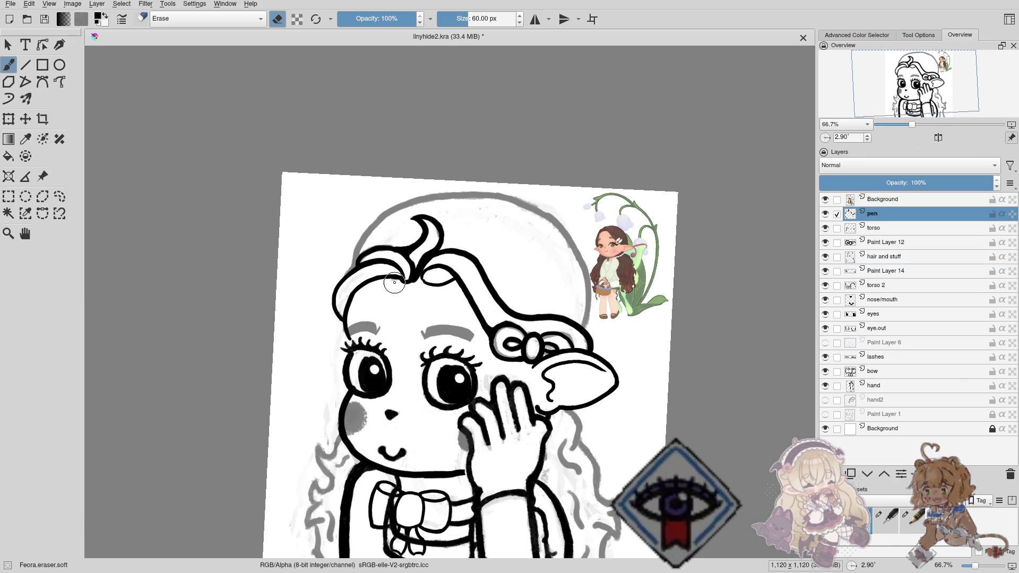
{"action": "right_click", "coordinate": [376, 296]}
{"action": "left_click", "coordinate": [380, 356]}
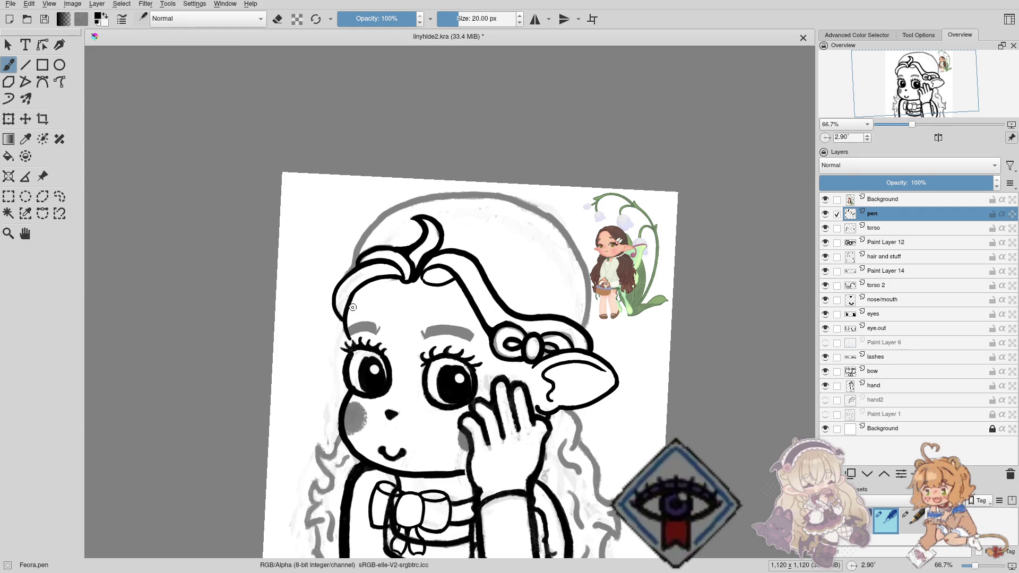
{"action": "right_click", "coordinate": [359, 322]}
{"action": "left_click", "coordinate": [367, 399]}
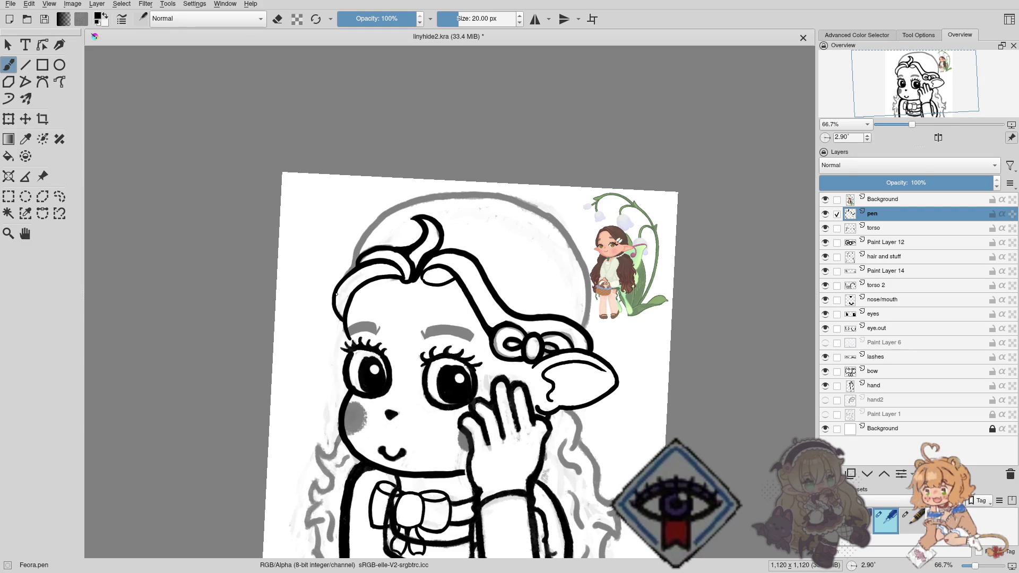
{"action": "scroll", "coordinate": [336, 294], "scroll_direction": "up", "scroll_amount": 3}
{"action": "scroll", "coordinate": [318, 287], "scroll_direction": "up", "scroll_amount": 1}
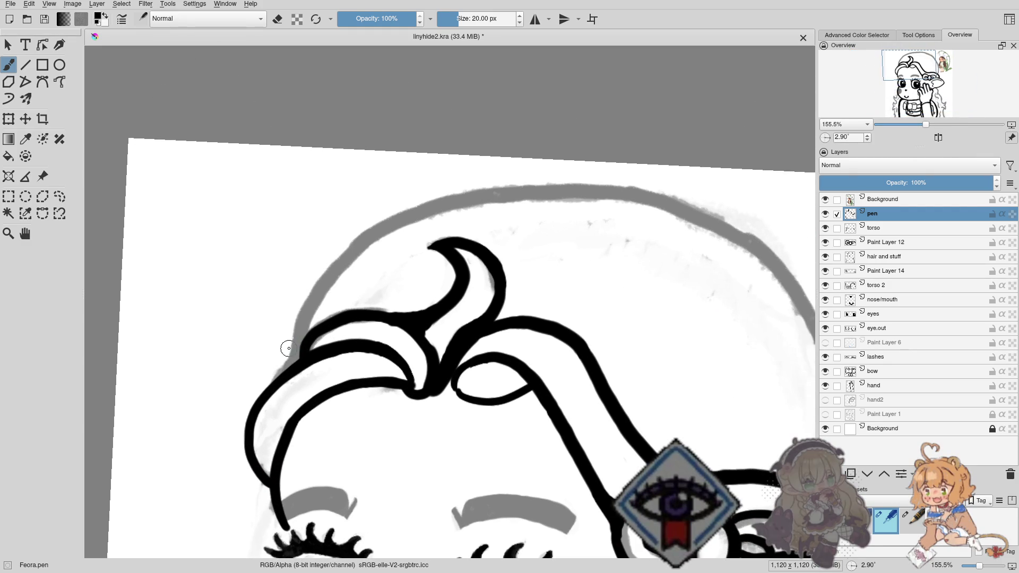
{"action": "right_click", "coordinate": [301, 347]}
{"action": "left_click", "coordinate": [307, 393]}
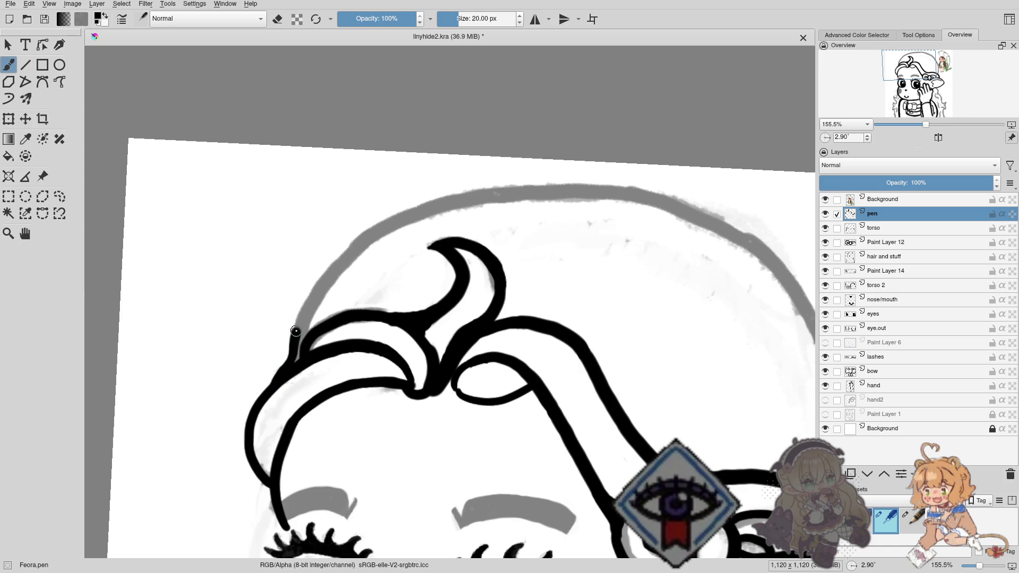
Ink the hair's upper-left outline in black, undoing and retrying the stroke several times.
{"action": "left_click_drag", "start_coordinate": [297, 324], "coordinate": [270, 356]}
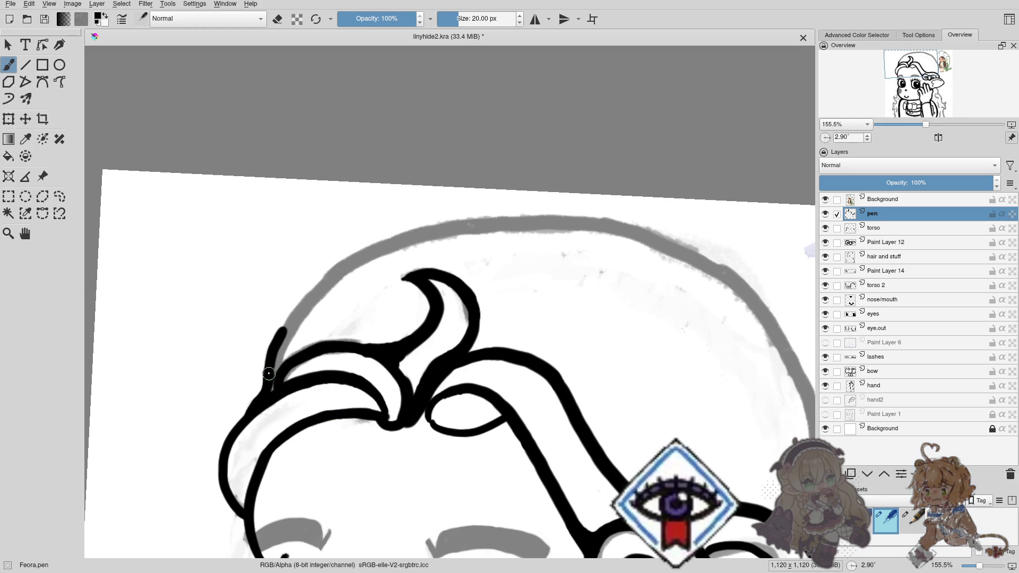
{"action": "left_click_drag", "start_coordinate": [279, 335], "coordinate": [295, 309]}
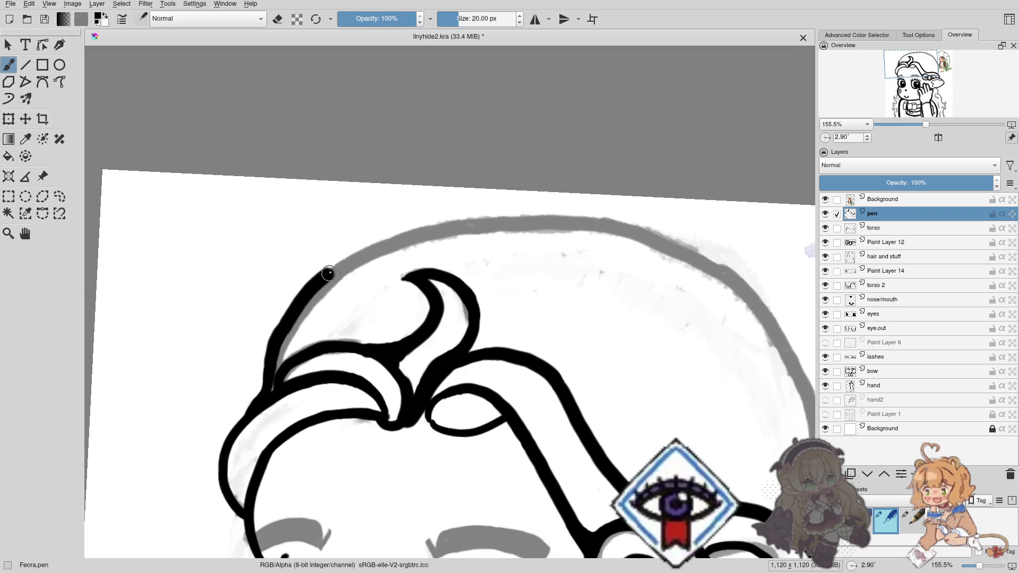
{"action": "key", "text": "ctrl+z"}
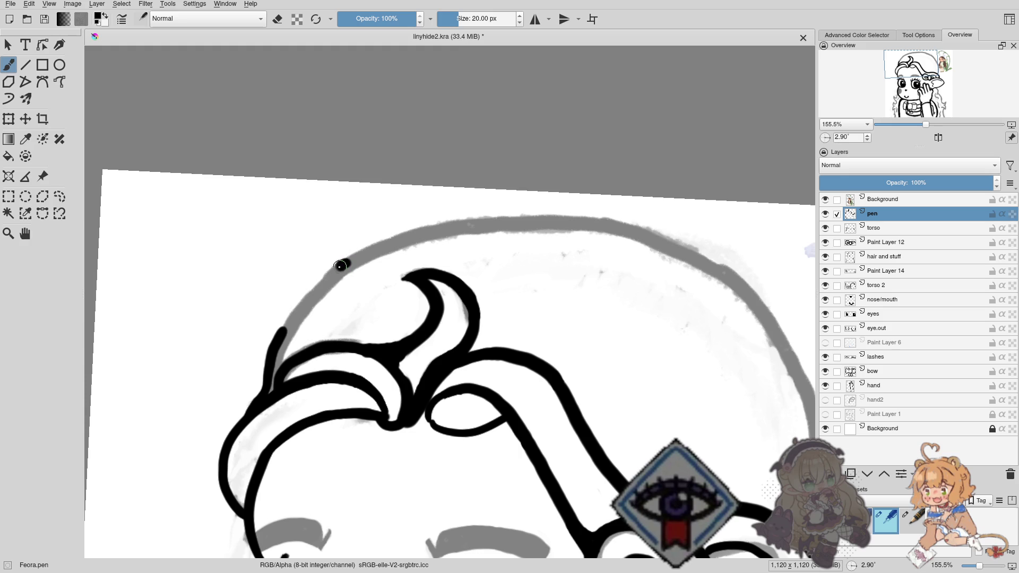
{"action": "left_click_drag", "start_coordinate": [315, 290], "coordinate": [281, 333]}
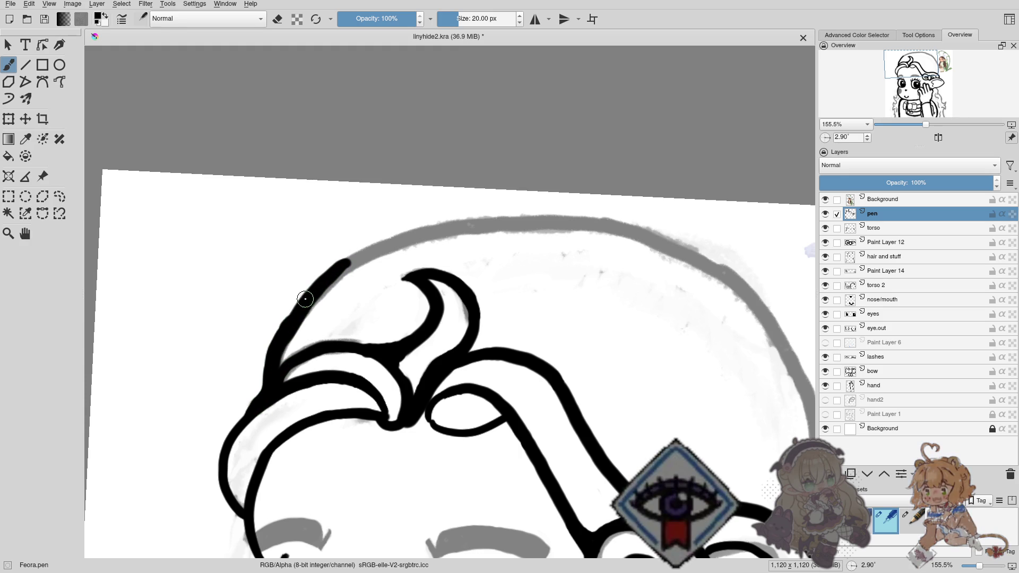
{"action": "key", "text": "ctrl+z"}
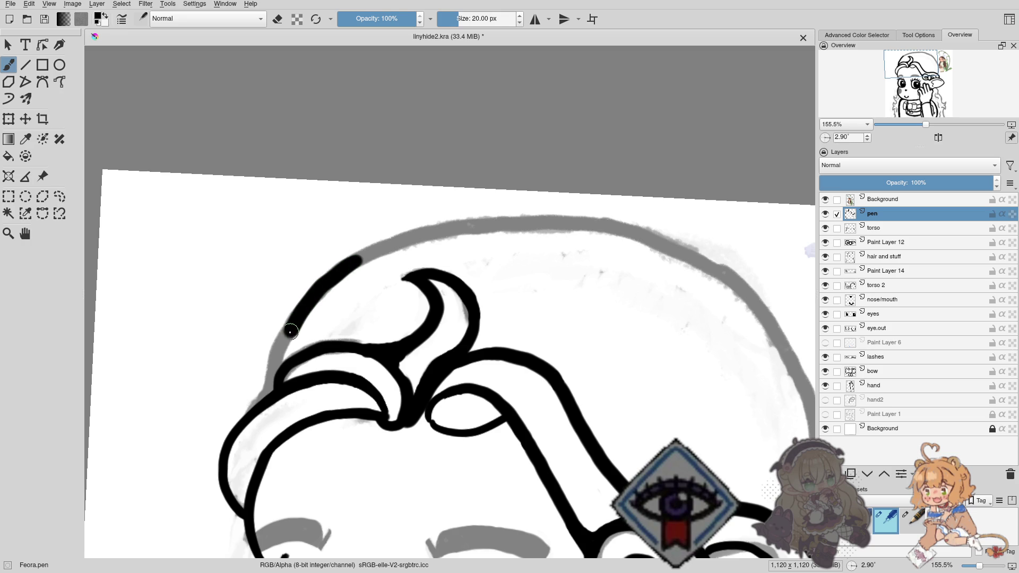
{"action": "left_click_drag", "start_coordinate": [277, 356], "coordinate": [253, 416]}
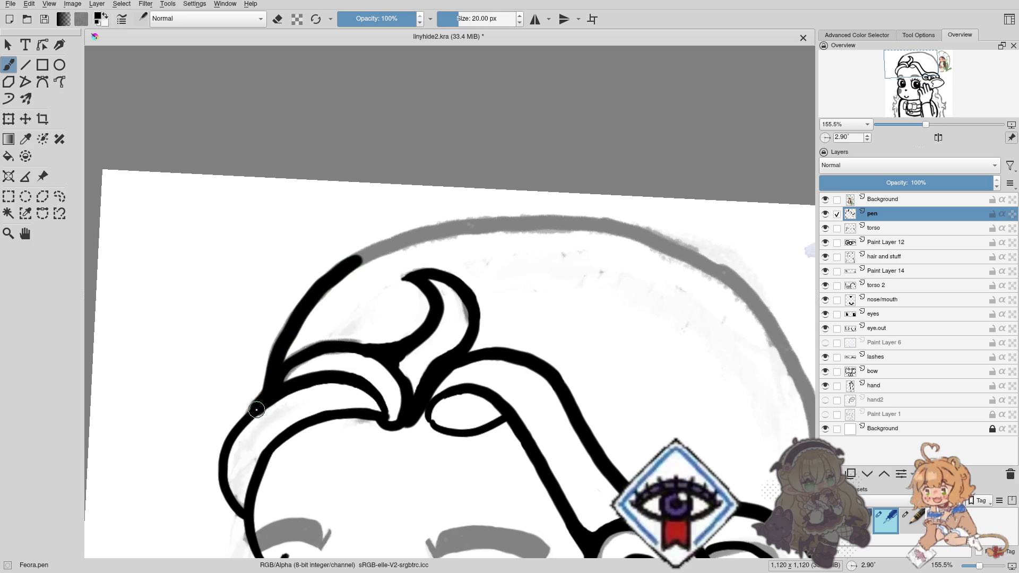
{"action": "key", "text": "ctrl+z"}
{"action": "key", "text": "ctrl+z"}
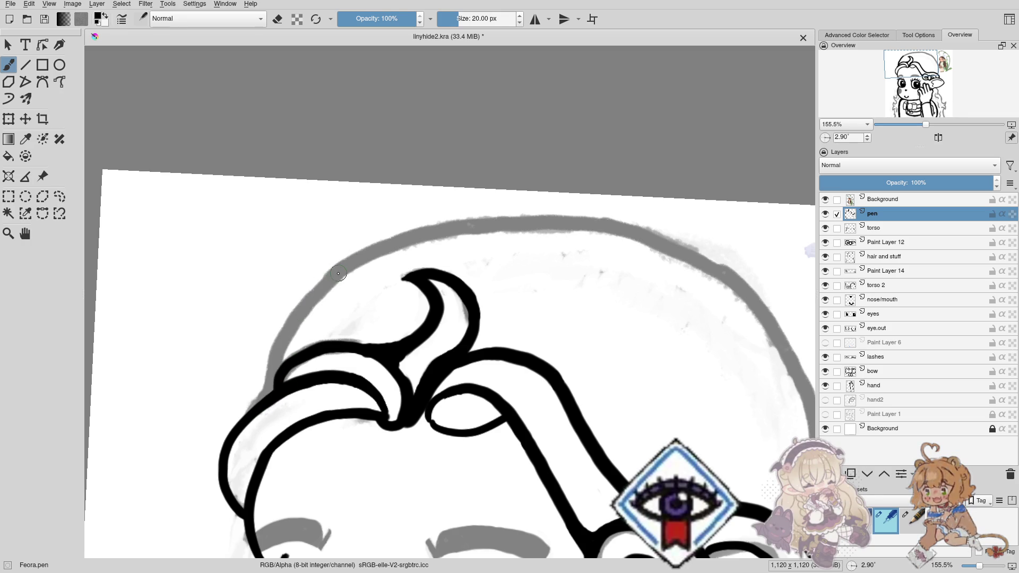
{"action": "left_click_drag", "start_coordinate": [313, 302], "coordinate": [262, 403]}
{"action": "key", "text": "ctrl+z"}
{"action": "left_click_drag", "start_coordinate": [313, 298], "coordinate": [322, 292]}
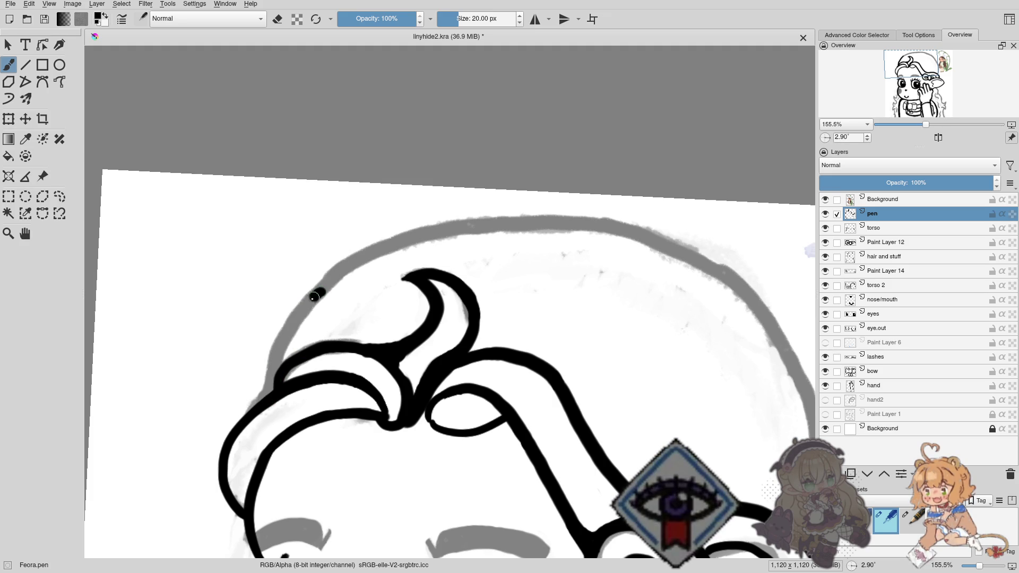
{"action": "key", "text": "ctrl+z"}
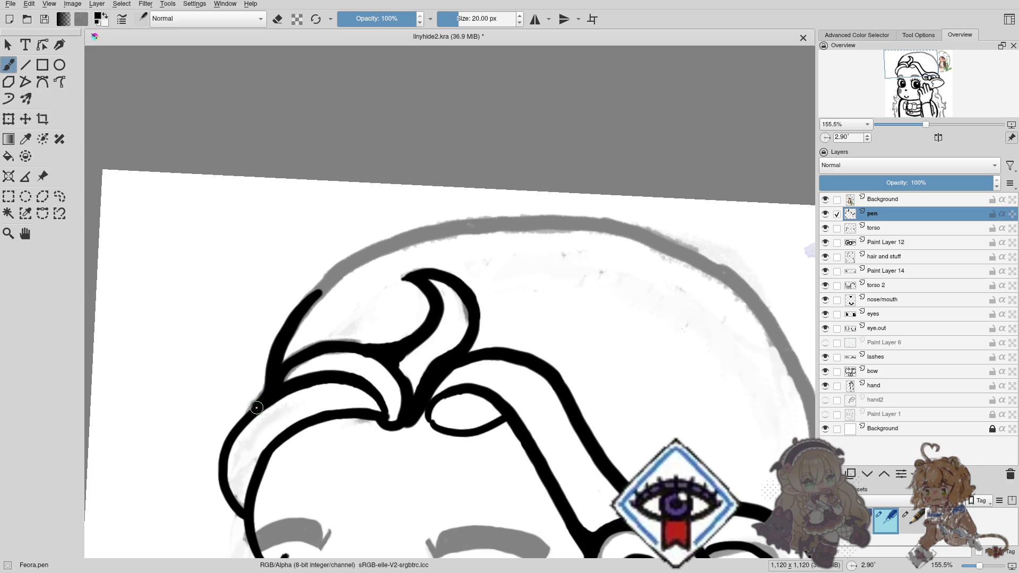
{"action": "left_click_drag", "start_coordinate": [291, 352], "coordinate": [353, 294]}
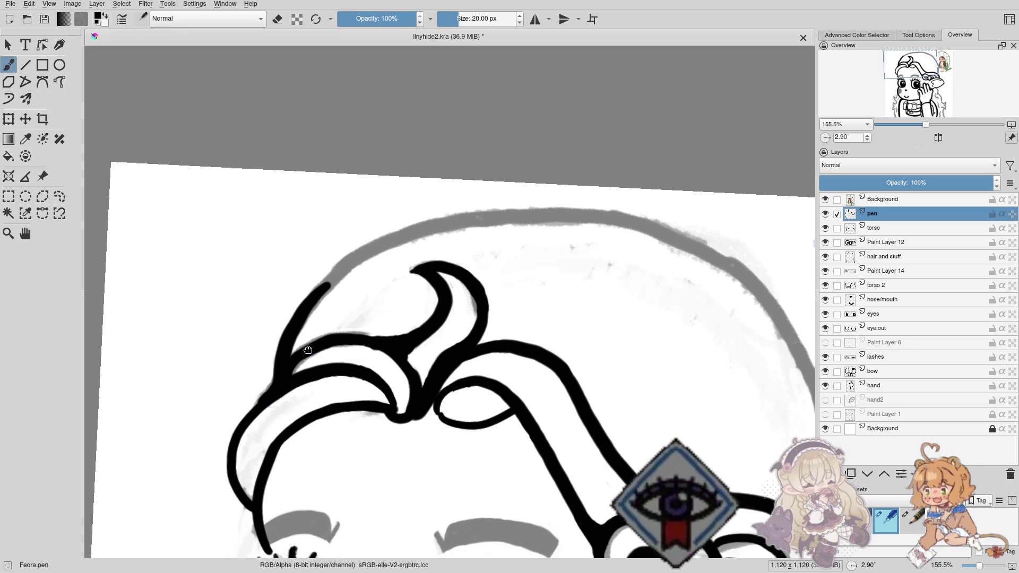
Extend and thicken the black line along the grey guide at the top of the head, then zoom out.
{"action": "scroll", "coordinate": [335, 303], "scroll_direction": "up", "scroll_amount": 3}
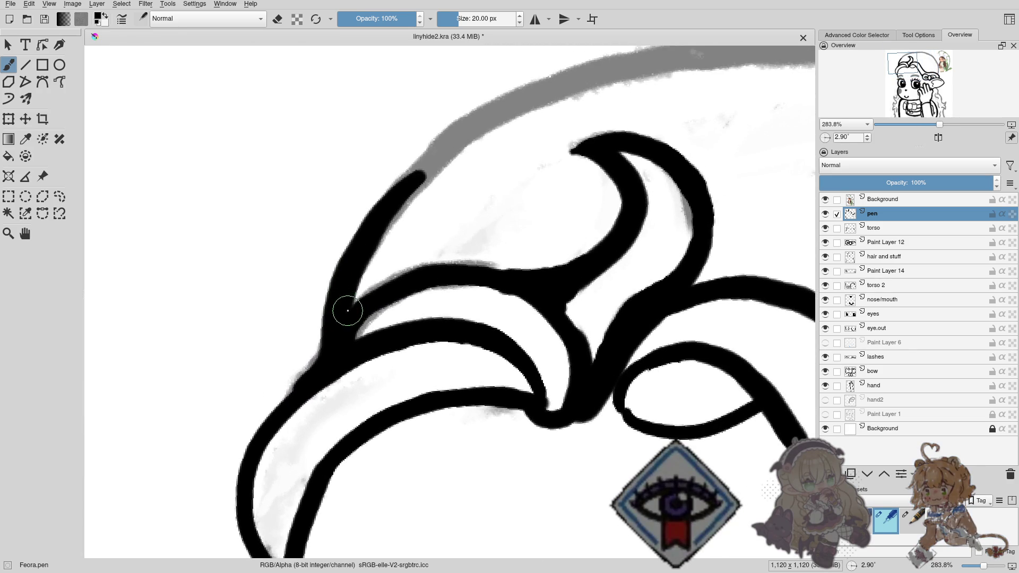
{"action": "key", "text": "e"}
{"action": "left_click_drag", "start_coordinate": [372, 276], "coordinate": [214, 385]}
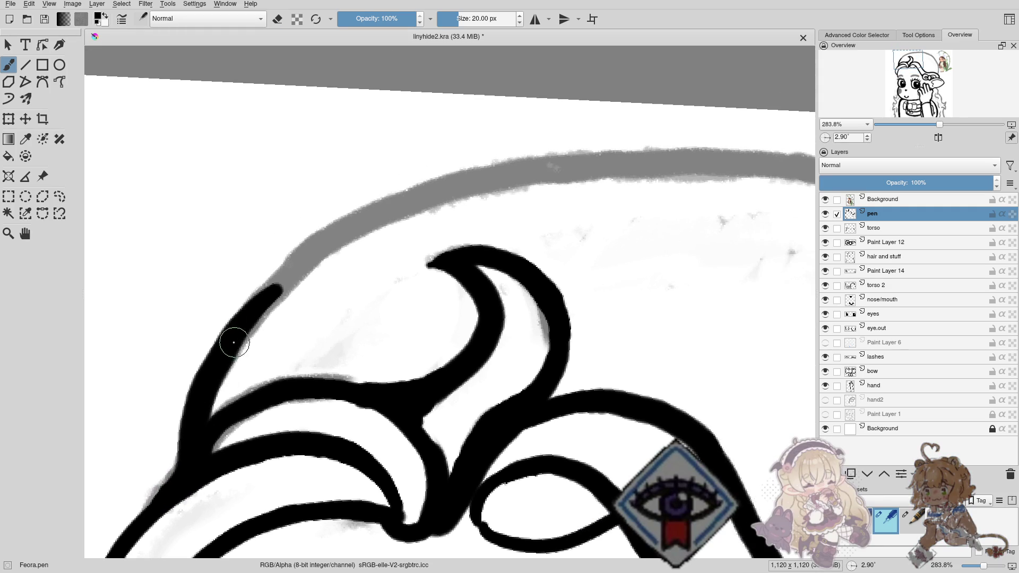
{"action": "left_click_drag", "start_coordinate": [240, 325], "coordinate": [359, 216]}
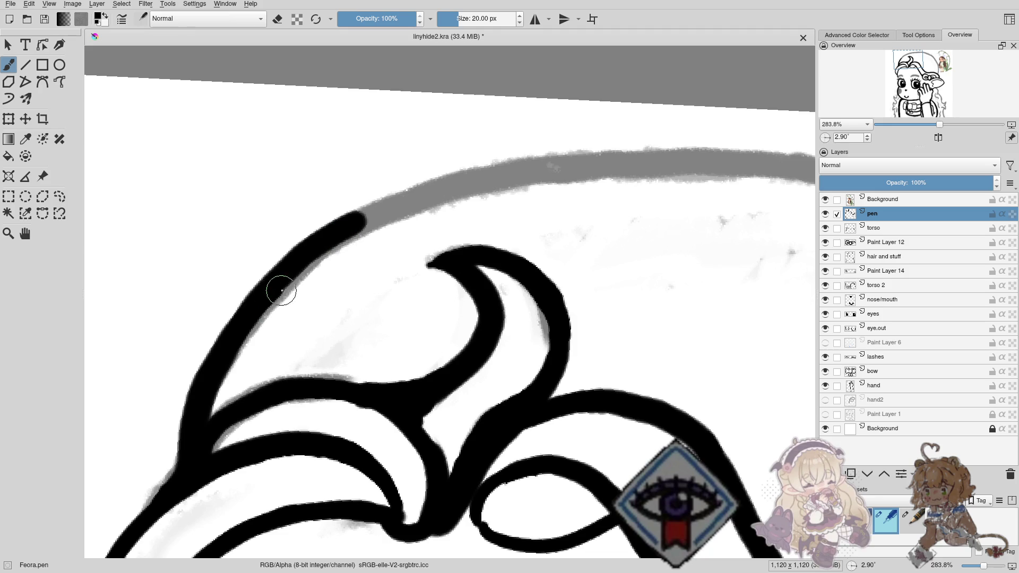
{"action": "left_click_drag", "start_coordinate": [280, 288], "coordinate": [183, 308]}
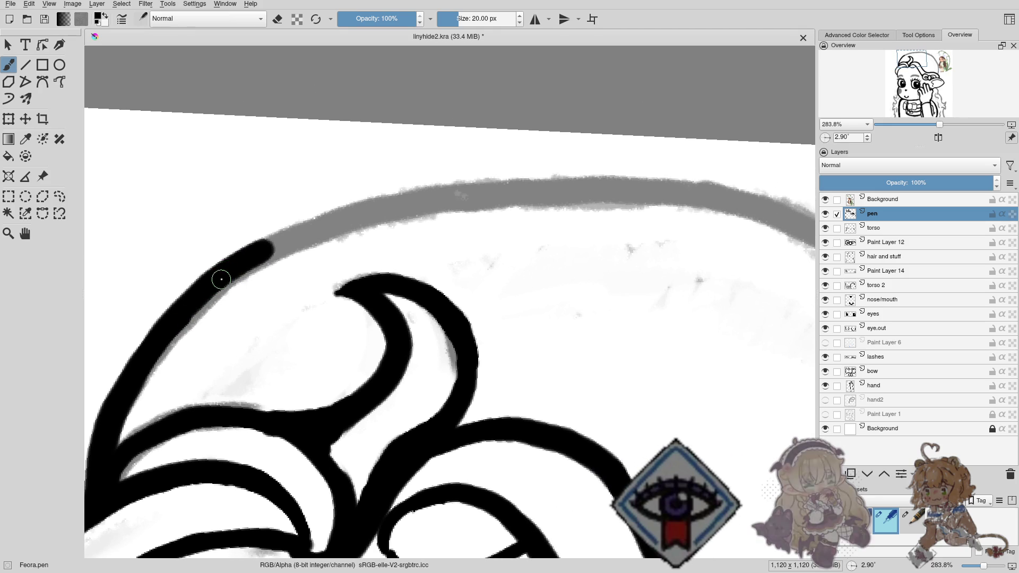
{"action": "left_click_drag", "start_coordinate": [221, 275], "coordinate": [379, 215]}
{"action": "left_click_drag", "start_coordinate": [250, 262], "coordinate": [295, 229]}
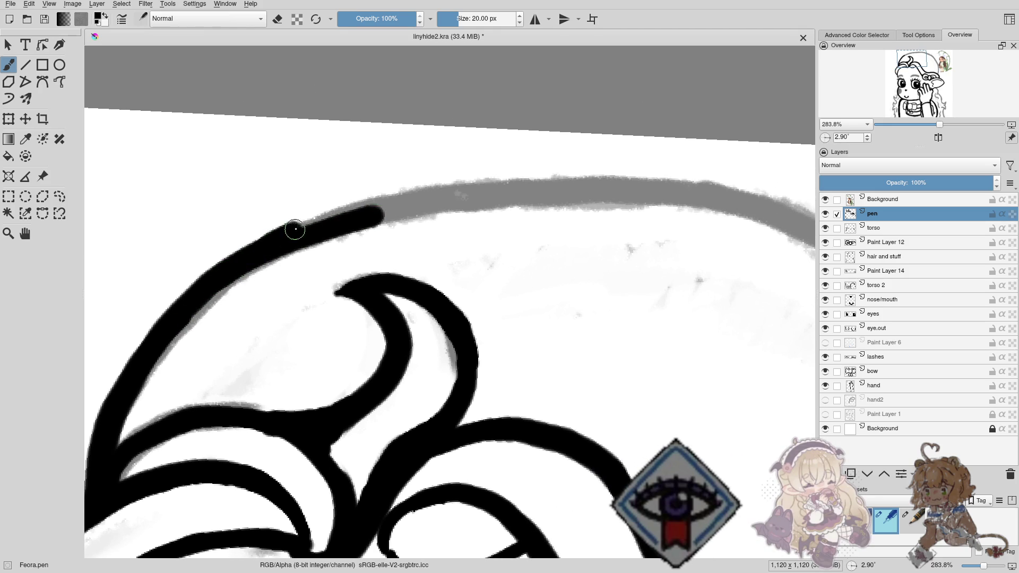
{"action": "left_click_drag", "start_coordinate": [366, 216], "coordinate": [308, 239]}
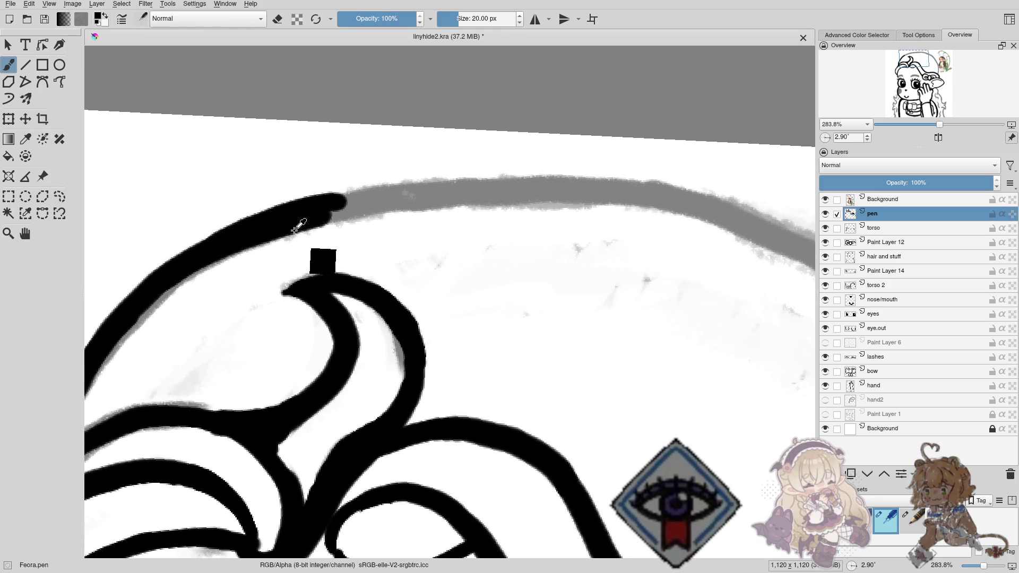
{"action": "scroll", "coordinate": [371, 273], "scroll_direction": "down", "scroll_amount": 5}
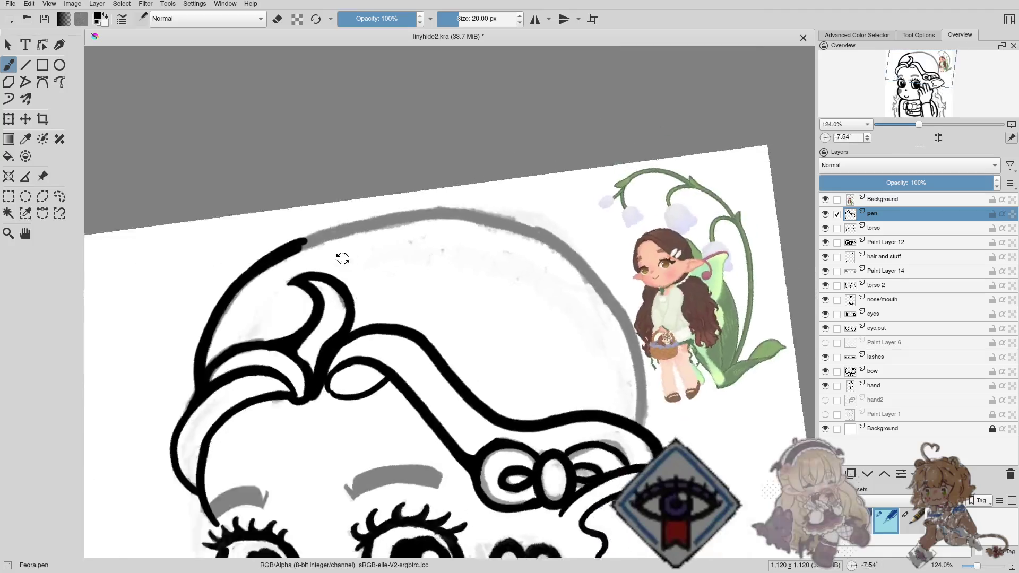
Rotate the view and ink the head's side outline downward, undoing and redrawing strokes.
{"action": "mouse_move", "coordinate": [341, 257]}
{"action": "left_mouse_down"}
{"action": "mouse_move", "coordinate": [516, 193]}
{"action": "mouse_move", "coordinate": [368, 249]}
{"action": "left_mouse_up"}
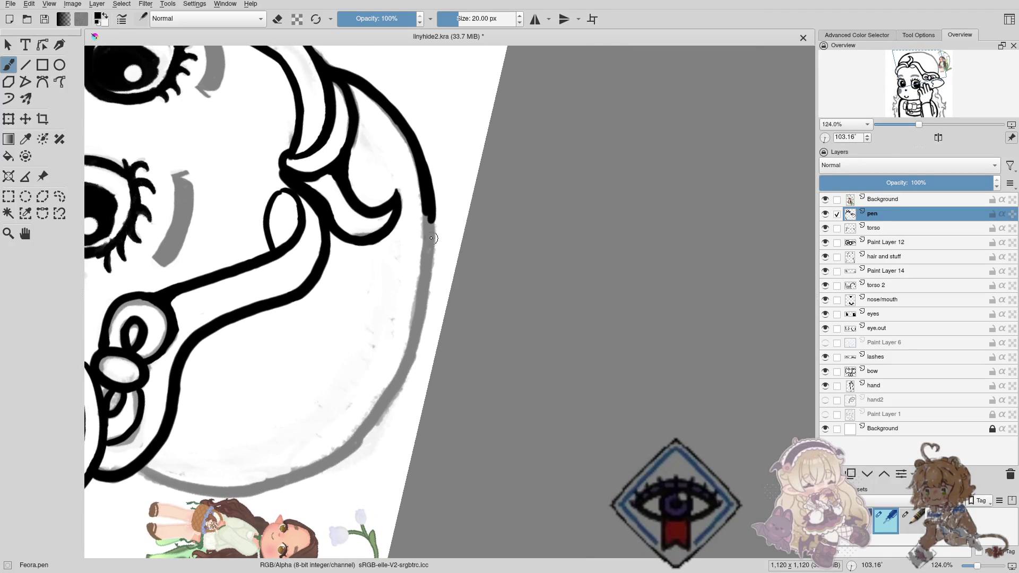
{"action": "left_click_drag", "start_coordinate": [431, 205], "coordinate": [412, 348]}
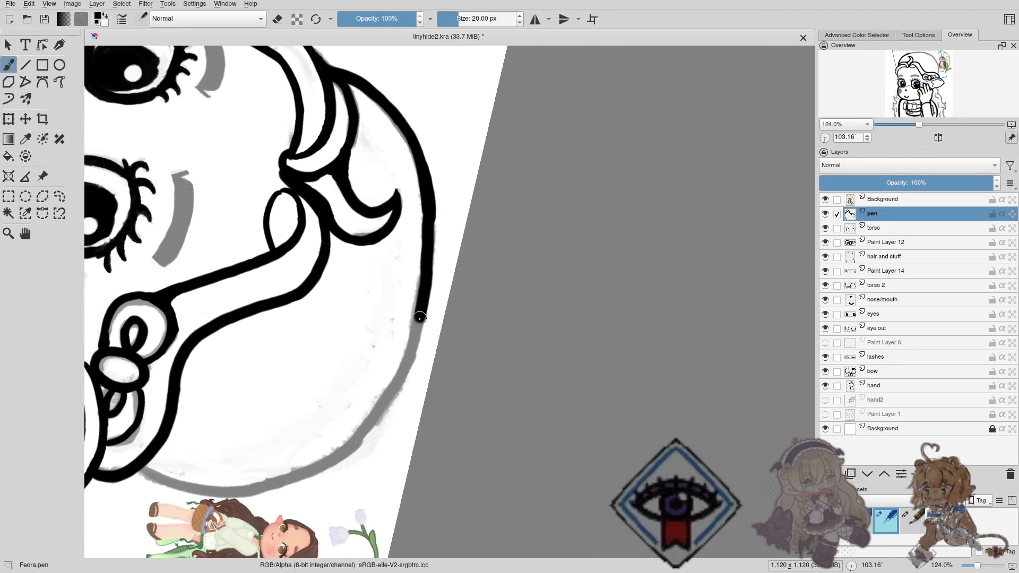
{"action": "key", "text": "ctrl+z"}
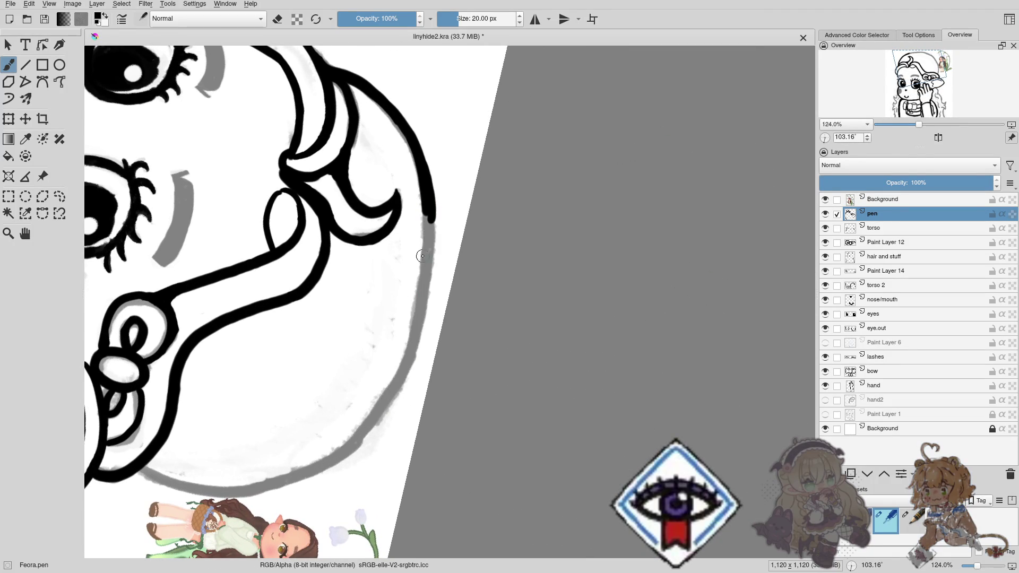
{"action": "key", "text": "ctrl+z"}
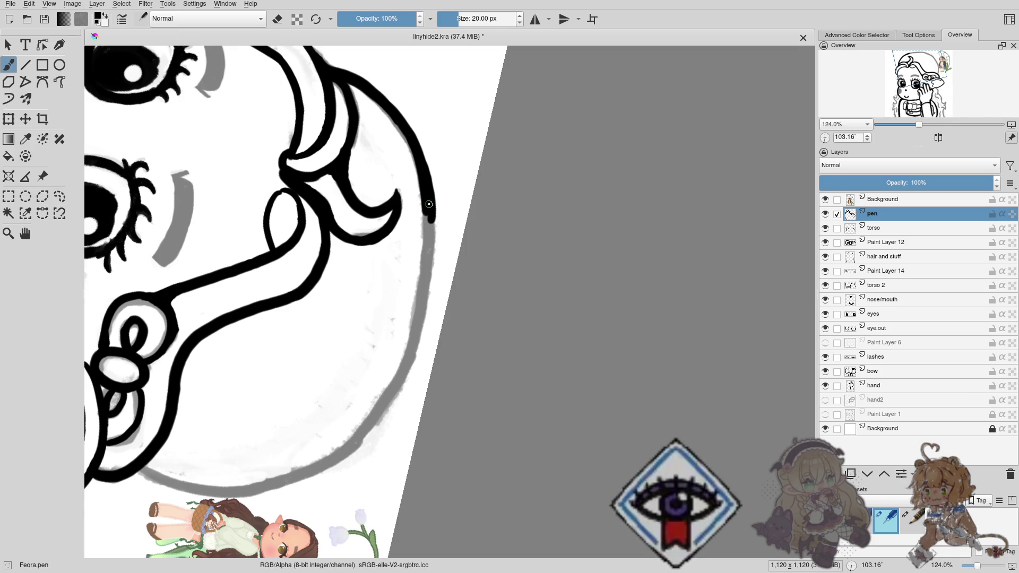
{"action": "mouse_move", "coordinate": [429, 204]}
{"action": "left_mouse_down"}
{"action": "mouse_move", "coordinate": [430, 246]}
{"action": "mouse_move", "coordinate": [454, 171]}
{"action": "mouse_move", "coordinate": [428, 335]}
{"action": "left_mouse_up"}
{"action": "key", "text": "ctrl+z"}
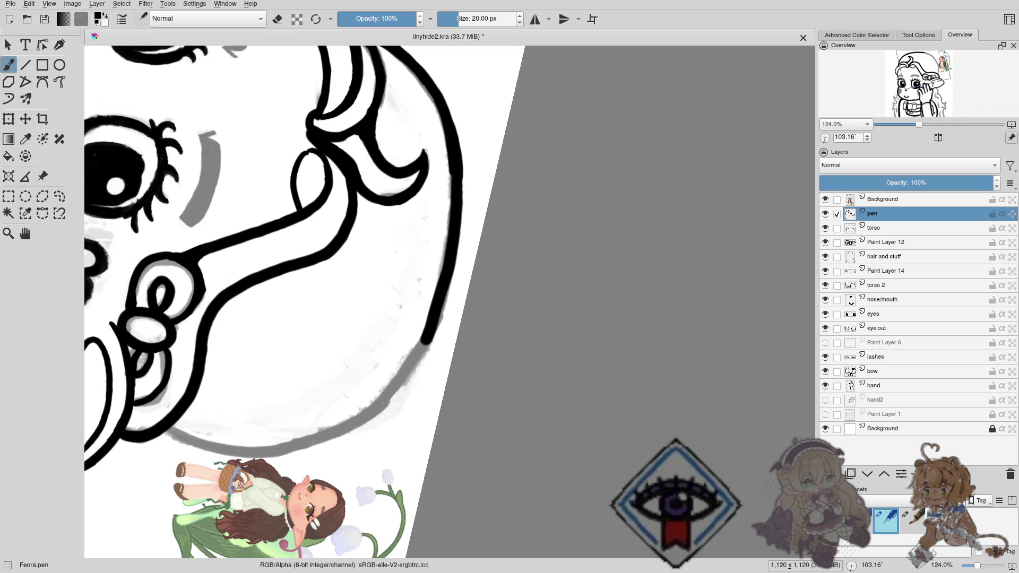
Zoom in and ink the head's outer curve over the grey sketch, retrying until it's thin enough.
{"action": "mouse_move", "coordinate": [372, 276]}
{"action": "left_mouse_down"}
{"action": "mouse_move", "coordinate": [433, 211]}
{"action": "mouse_move", "coordinate": [648, 318]}
{"action": "mouse_move", "coordinate": [547, 324]}
{"action": "left_mouse_up"}
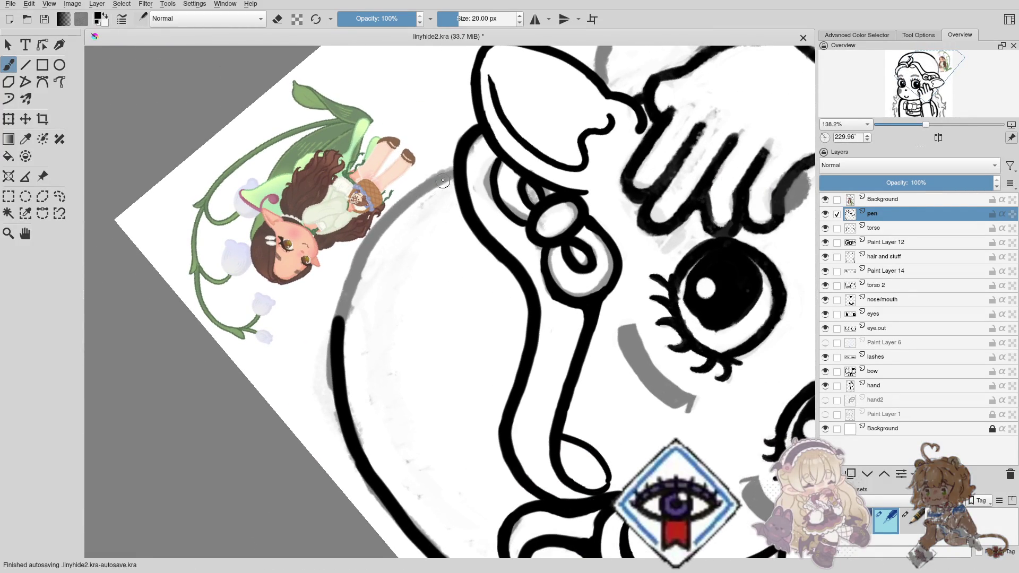
{"action": "left_click_drag", "start_coordinate": [441, 177], "coordinate": [407, 203]}
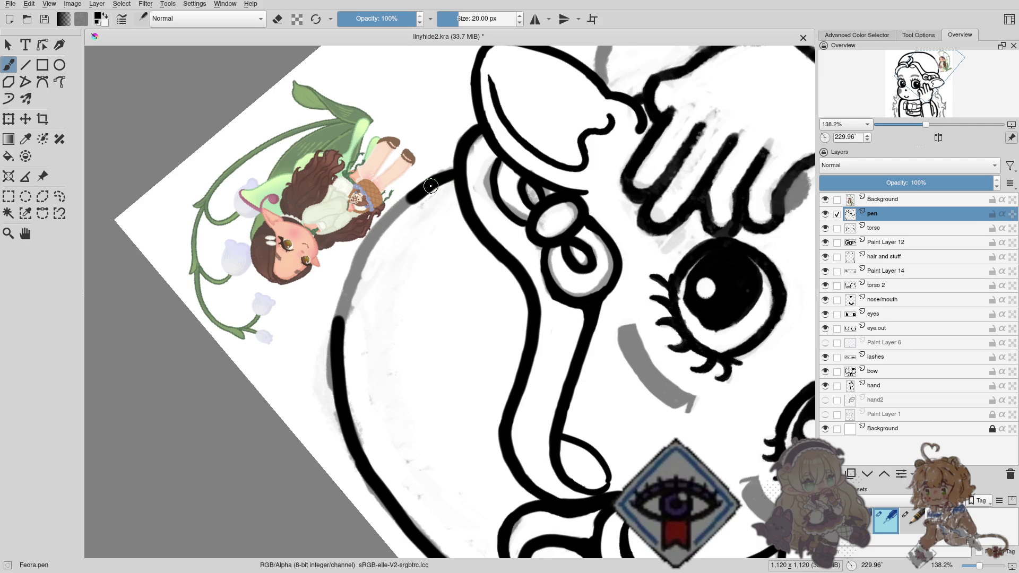
{"action": "key", "text": "ctrl+z"}
{"action": "left_click_drag", "start_coordinate": [433, 179], "coordinate": [360, 259]}
{"action": "key", "text": "ctrl+z"}
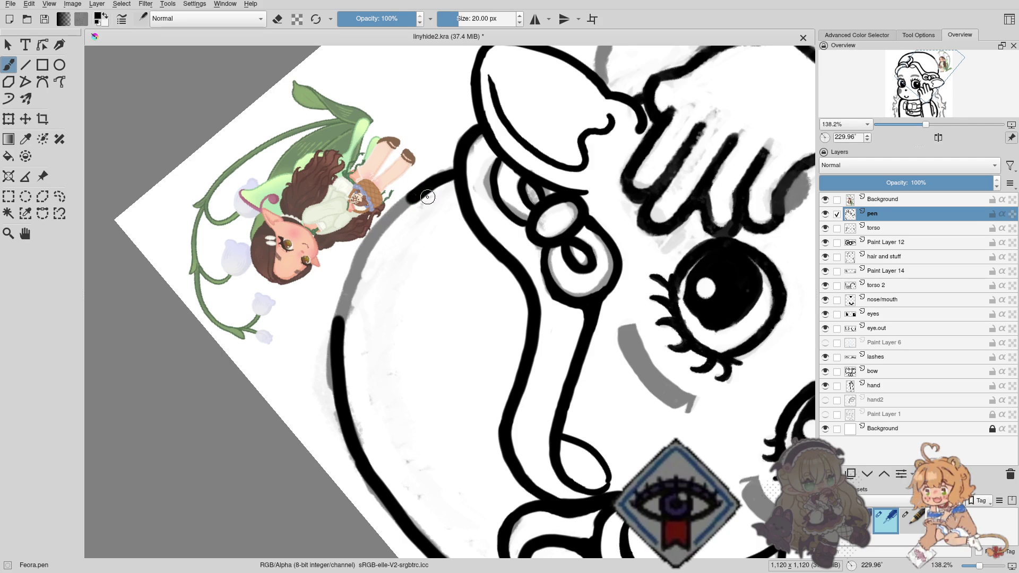
{"action": "left_click_drag", "start_coordinate": [456, 173], "coordinate": [337, 299]}
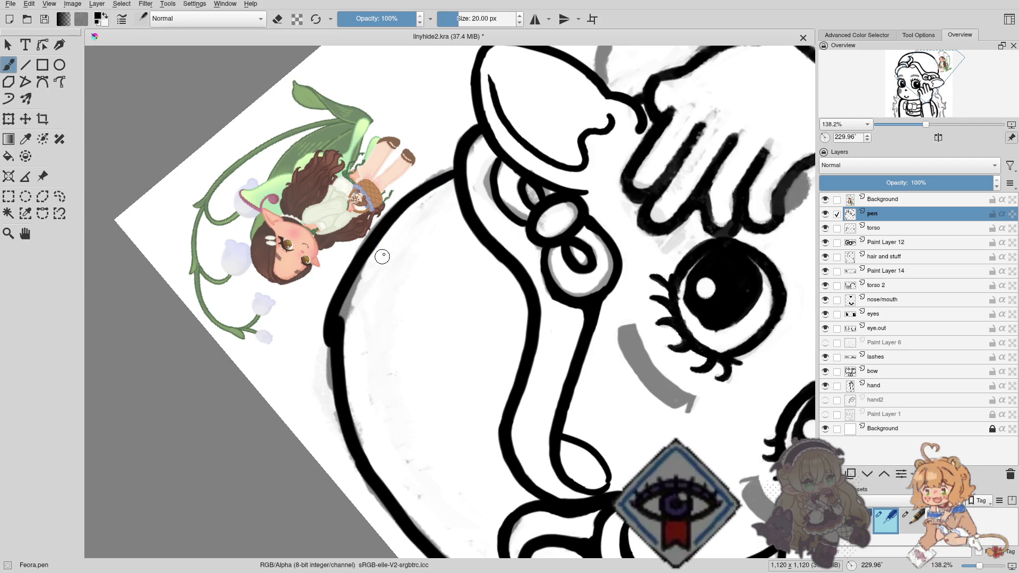
{"action": "key", "text": "ctrl+z"}
{"action": "left_click_drag", "start_coordinate": [419, 191], "coordinate": [339, 307]}
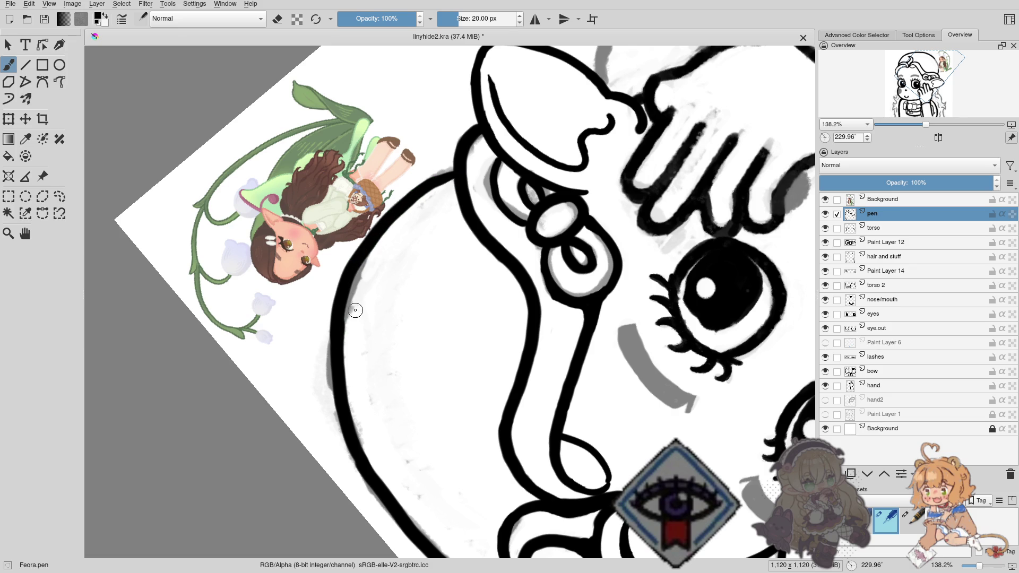
Zoom out, reset the canvas rotation upright and recentre the drawing.
{"action": "left_click_drag", "start_coordinate": [371, 259], "coordinate": [319, 331]}
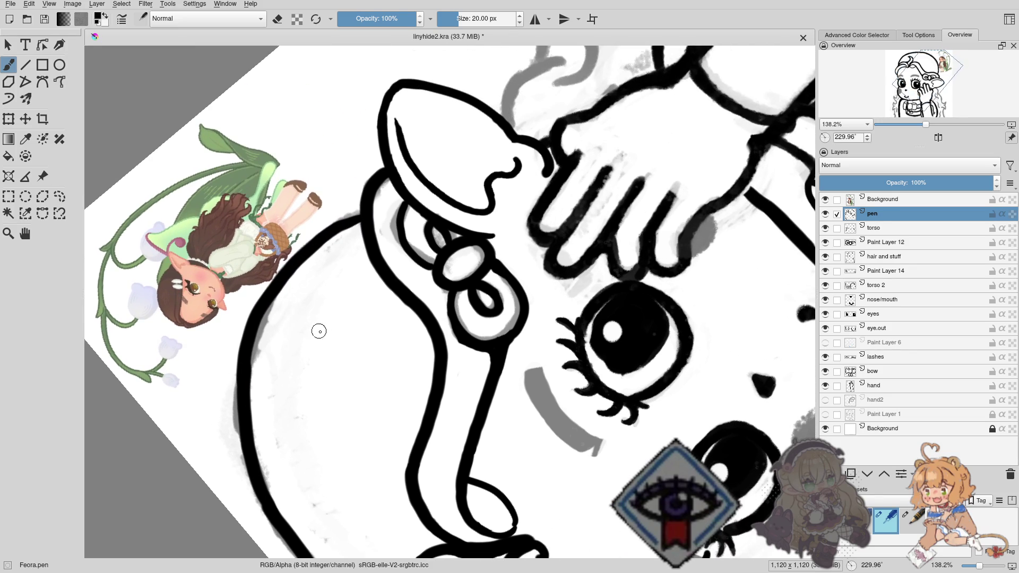
{"action": "scroll", "coordinate": [350, 332], "scroll_direction": "down", "scroll_amount": 5}
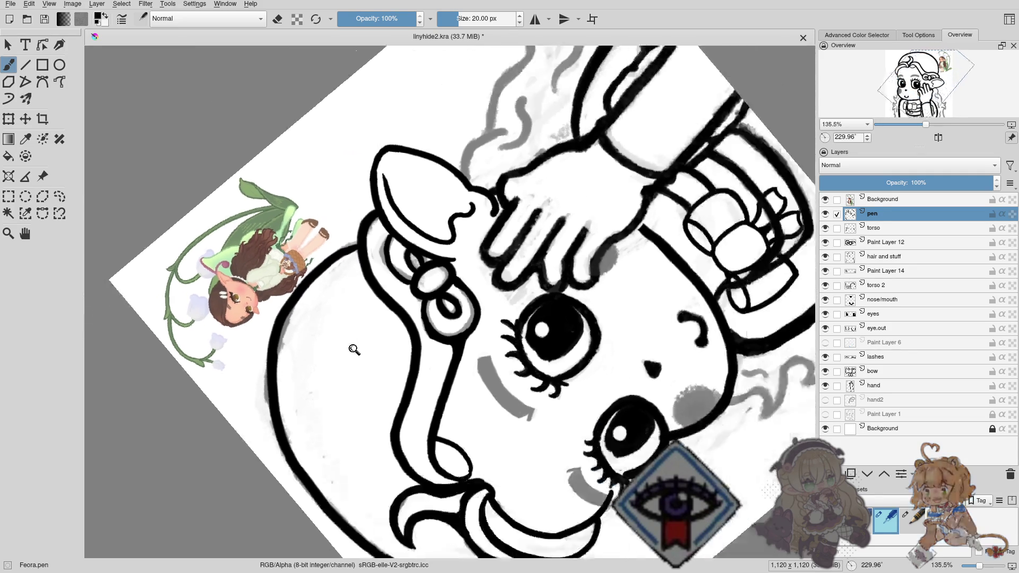
{"action": "mouse_move", "coordinate": [349, 331]}
{"action": "left_mouse_down"}
{"action": "mouse_move", "coordinate": [513, 163]}
{"action": "mouse_move", "coordinate": [501, 160]}
{"action": "left_mouse_up"}
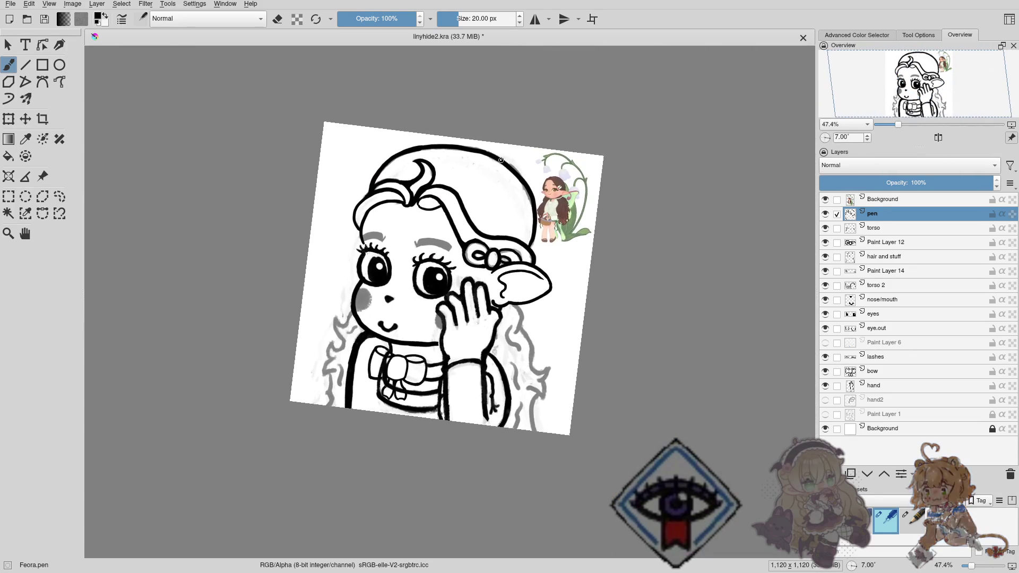
{"action": "left_click_drag", "start_coordinate": [472, 216], "coordinate": [420, 258]}
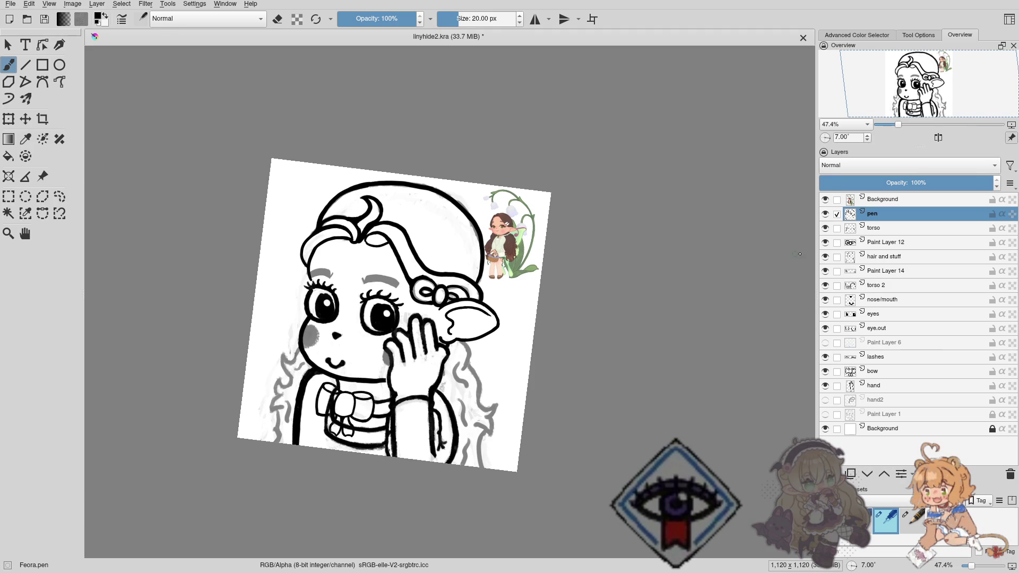
Make the hair and stuff layer active and switch to the soft eraser brush.
{"action": "left_click", "coordinate": [825, 257]}
{"action": "left_click", "coordinate": [825, 257]}
{"action": "left_click", "coordinate": [873, 259]}
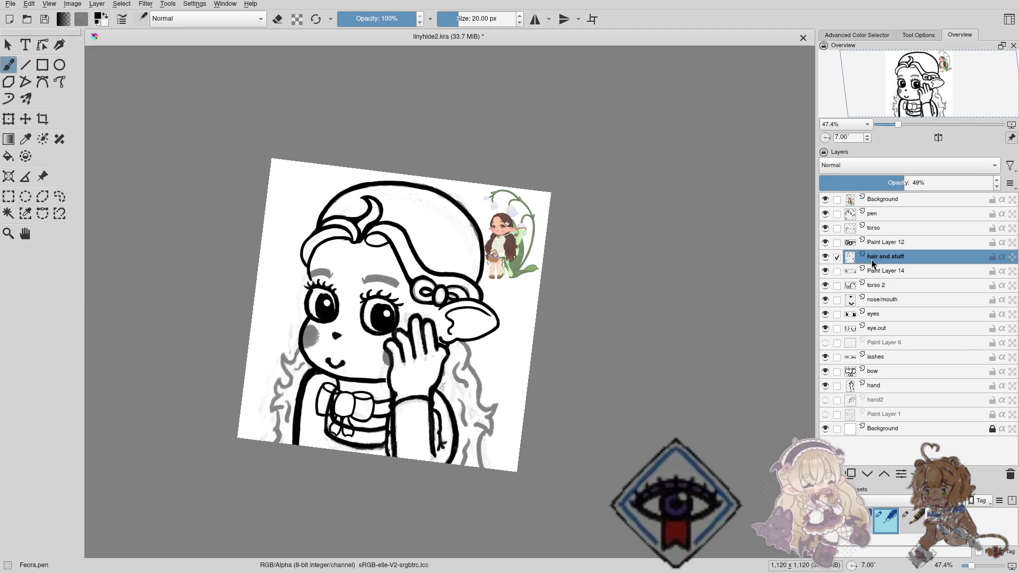
{"action": "right_click", "coordinate": [464, 271]}
{"action": "left_click", "coordinate": [510, 239]}
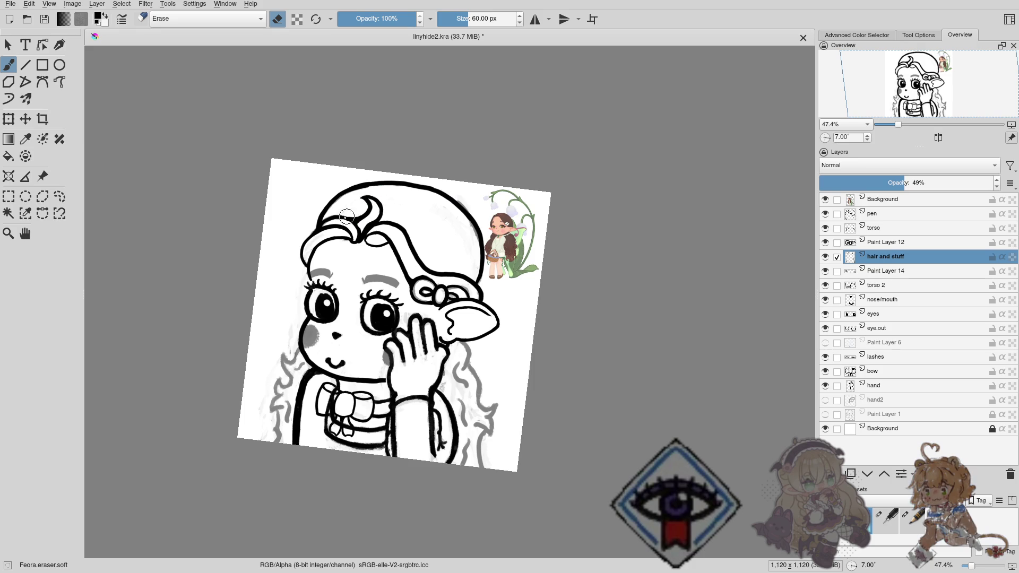
Erase the stray sketch marks along the hair fringe, then return to the pen layer.
{"action": "left_click_drag", "start_coordinate": [450, 201], "coordinate": [472, 252]}
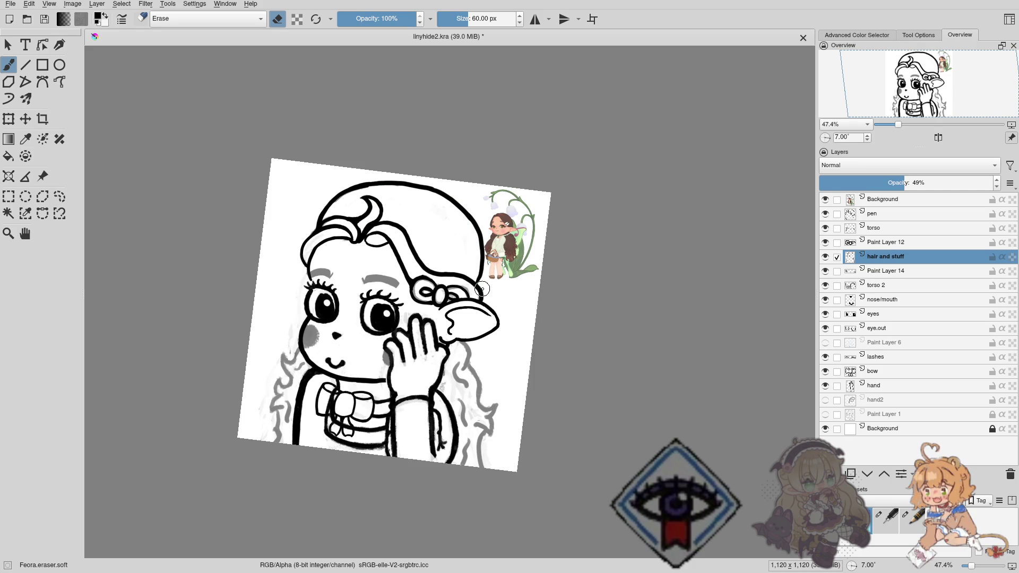
{"action": "scroll", "coordinate": [403, 222], "scroll_direction": "down", "scroll_amount": 3}
{"action": "scroll", "coordinate": [390, 226], "scroll_direction": "up", "scroll_amount": 1}
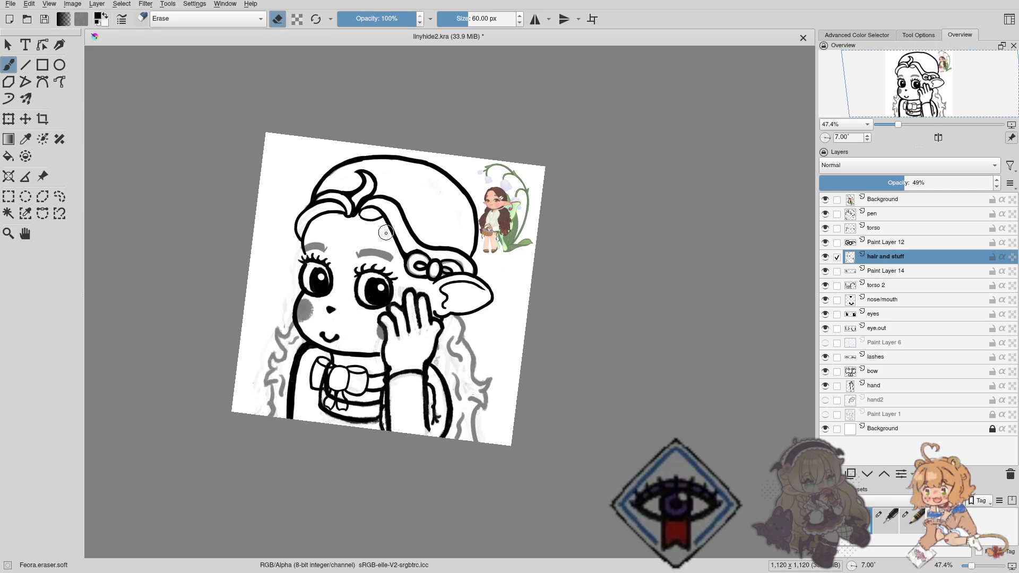
{"action": "scroll", "coordinate": [404, 255], "scroll_direction": "up", "scroll_amount": 1}
{"action": "scroll", "coordinate": [403, 255], "scroll_direction": "up", "scroll_amount": 3}
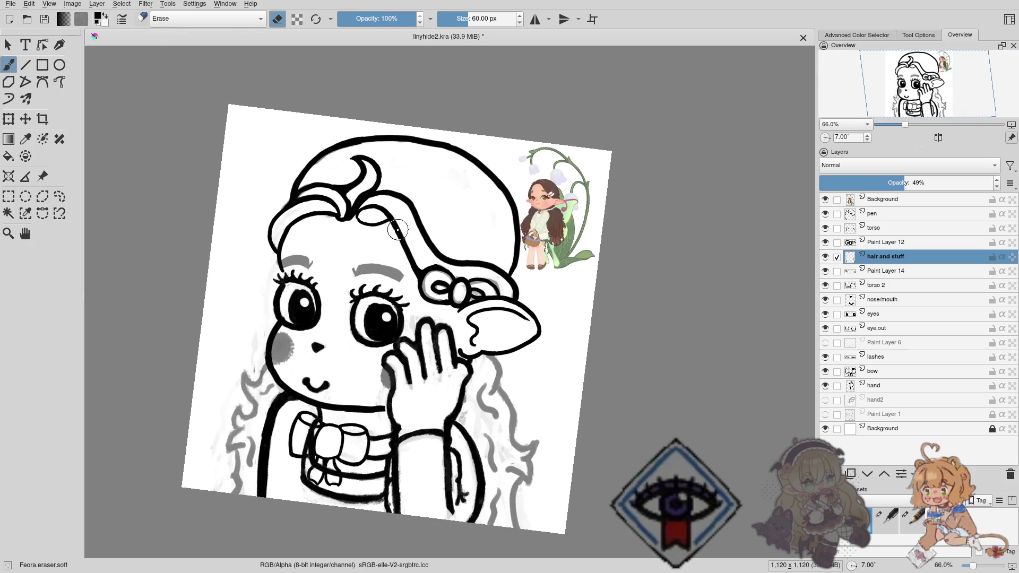
{"action": "left_click", "coordinate": [873, 216]}
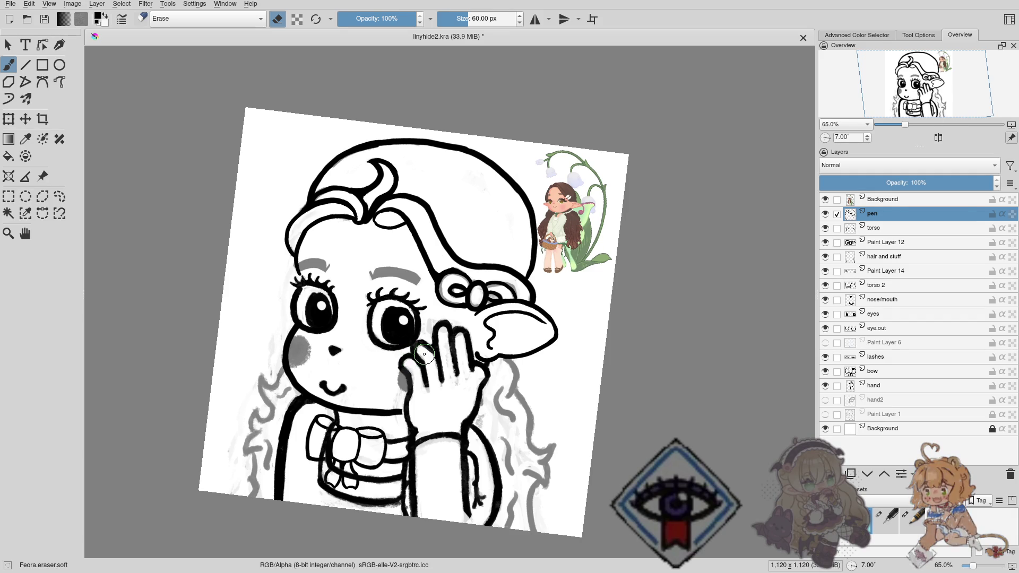
Recentre and zoom in on the left eyebrow with the pen brush selected.
{"action": "left_click_drag", "start_coordinate": [401, 288], "coordinate": [424, 271]}
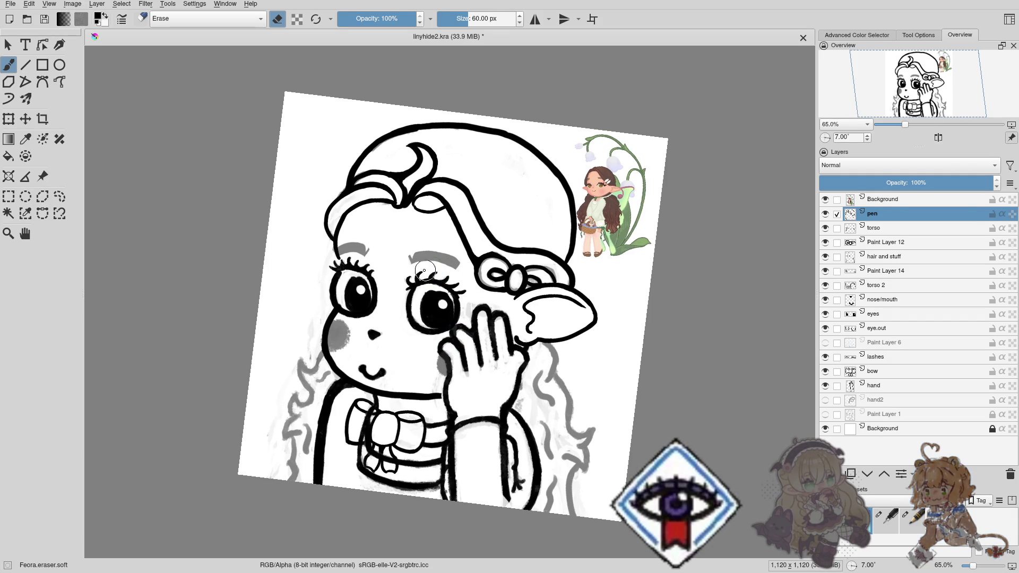
{"action": "scroll", "coordinate": [404, 265], "scroll_direction": "up", "scroll_amount": 5}
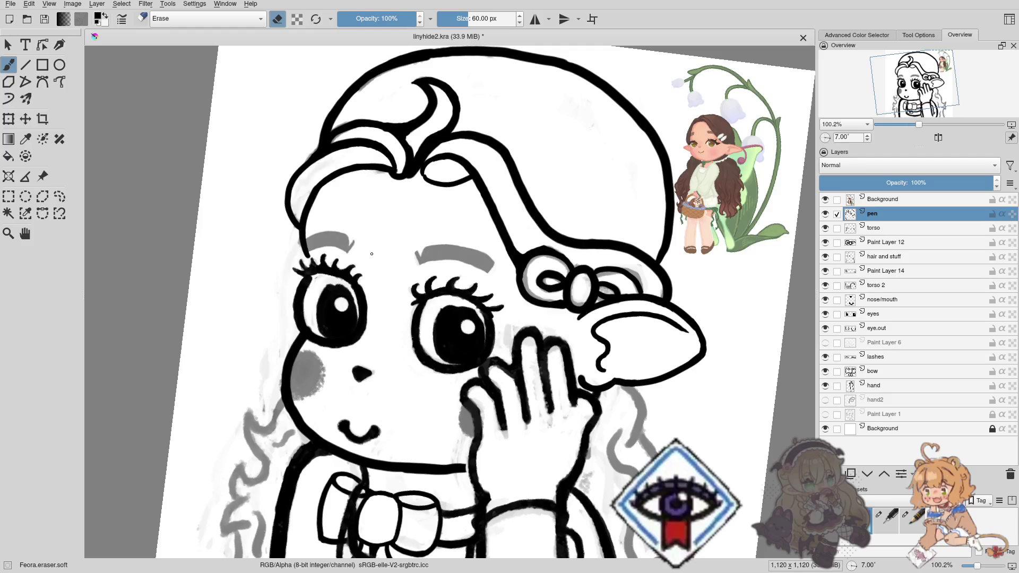
{"action": "right_click", "coordinate": [372, 254]}
{"action": "left_click", "coordinate": [372, 322]}
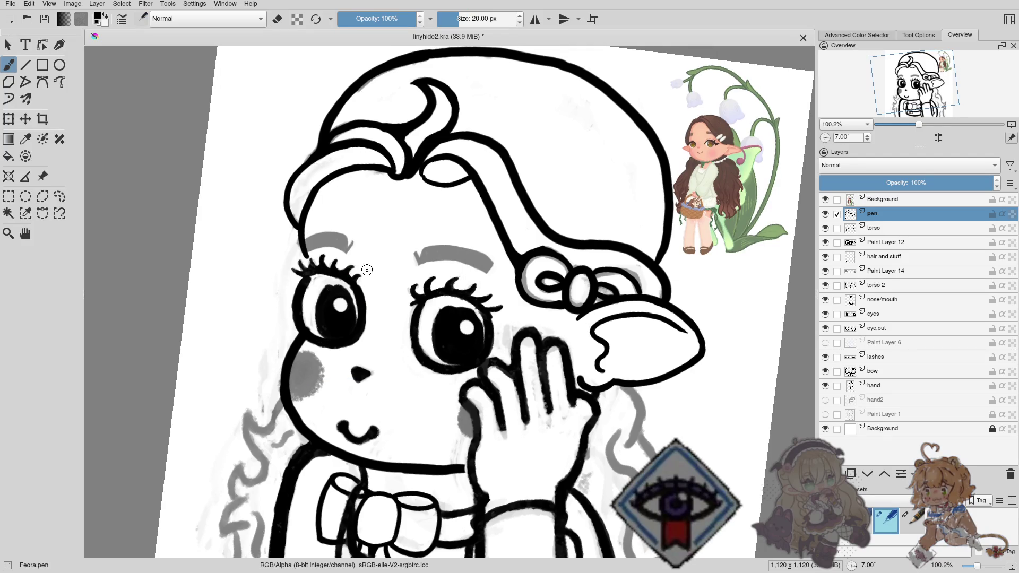
{"action": "scroll", "coordinate": [348, 249], "scroll_direction": "up", "scroll_amount": 1}
{"action": "scroll", "coordinate": [335, 212], "scroll_direction": "up", "scroll_amount": 2}
{"action": "right_click", "coordinate": [315, 240]}
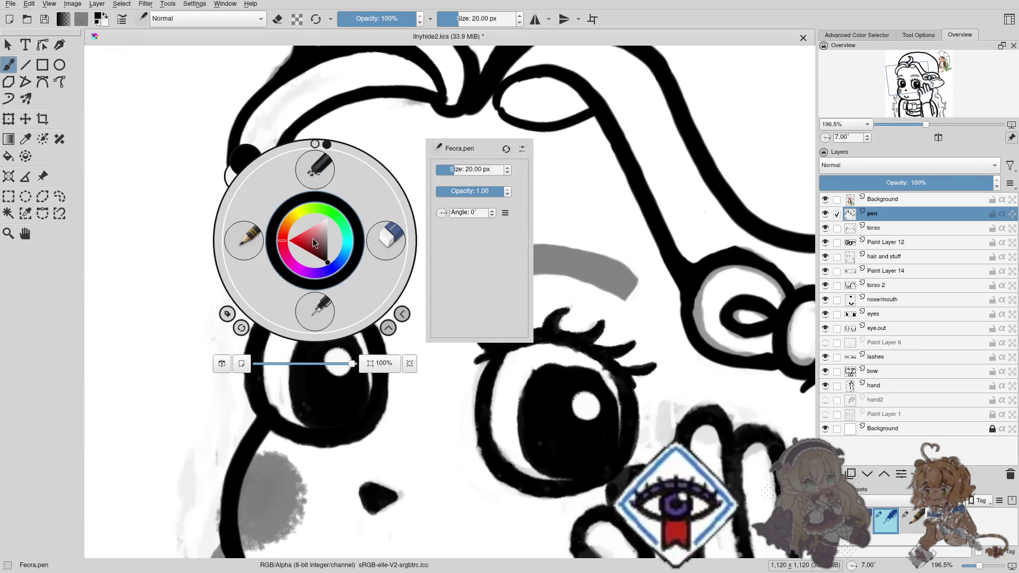
{"action": "left_click", "coordinate": [319, 317]}
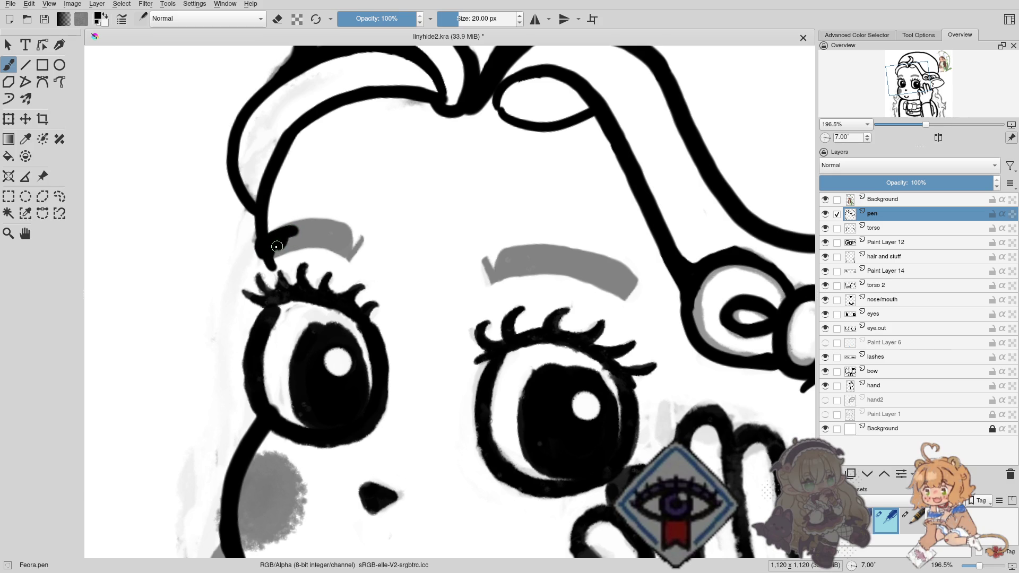
Paint the left eyebrow solid black over its grey sketch.
{"action": "left_click_drag", "start_coordinate": [280, 247], "coordinate": [287, 239]}
{"action": "scroll", "coordinate": [300, 233], "scroll_direction": "down", "scroll_amount": 3}
{"action": "scroll", "coordinate": [297, 233], "scroll_direction": "up", "scroll_amount": 6}
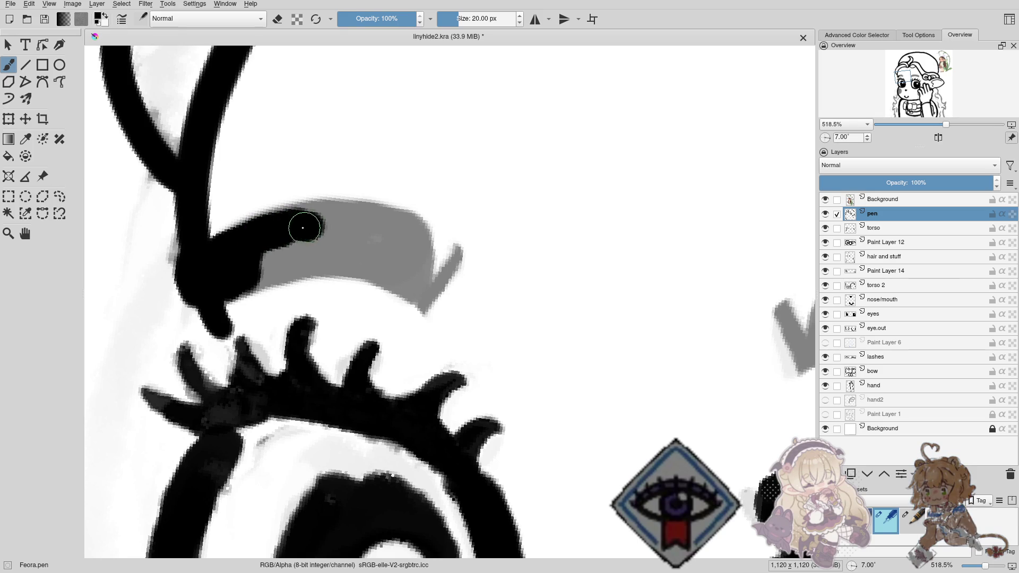
{"action": "mouse_move", "coordinate": [302, 228]}
{"action": "left_mouse_down"}
{"action": "mouse_move", "coordinate": [294, 233]}
{"action": "mouse_move", "coordinate": [346, 218]}
{"action": "mouse_move", "coordinate": [383, 225]}
{"action": "left_mouse_up"}
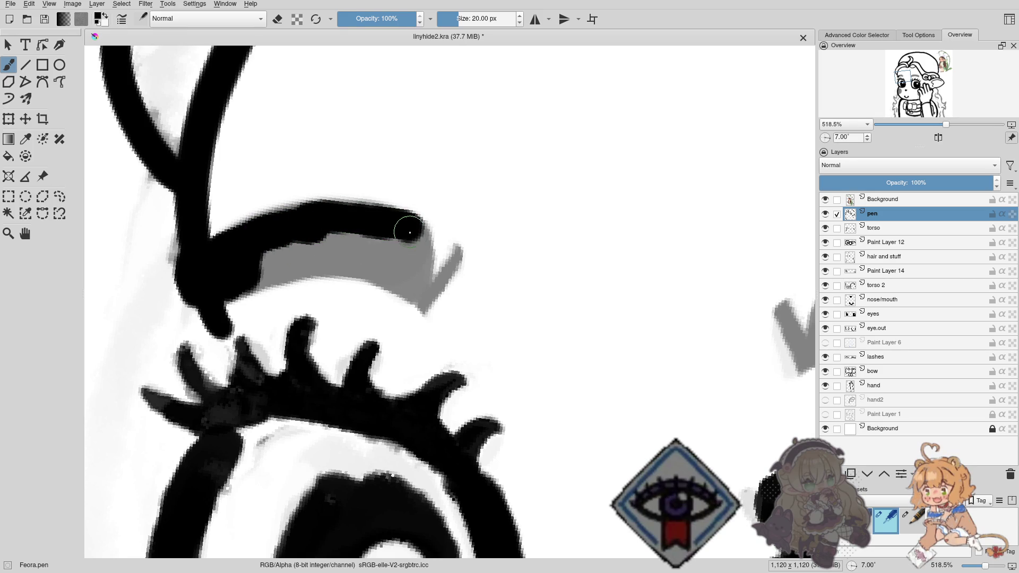
{"action": "mouse_move", "coordinate": [416, 255]}
{"action": "left_mouse_down"}
{"action": "mouse_move", "coordinate": [245, 269]}
{"action": "mouse_move", "coordinate": [379, 238]}
{"action": "left_mouse_up"}
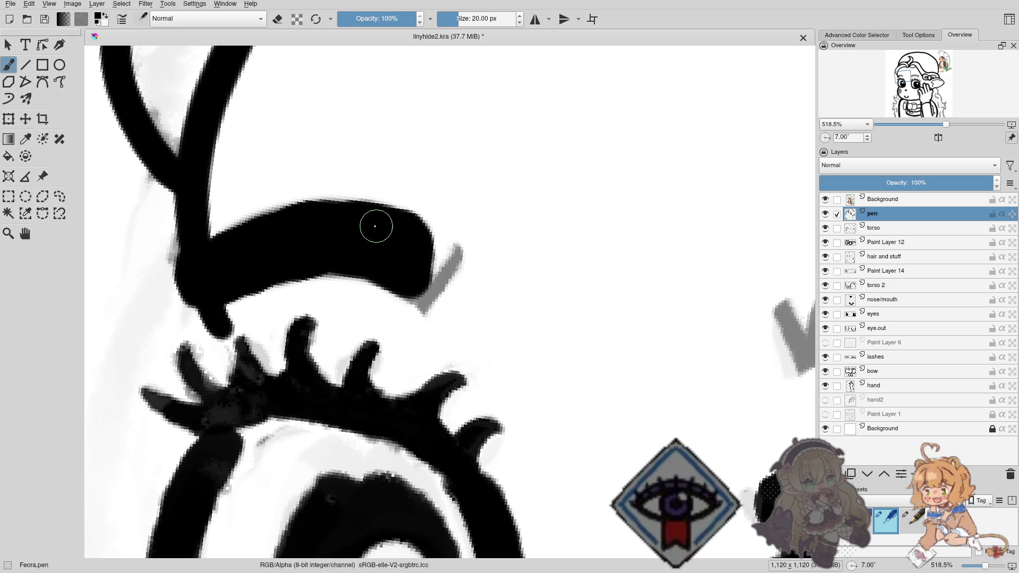
{"action": "mouse_move", "coordinate": [363, 212]}
{"action": "left_mouse_down"}
{"action": "mouse_move", "coordinate": [370, 225]}
{"action": "mouse_move", "coordinate": [357, 223]}
{"action": "left_mouse_up"}
Erase-trim the eyebrow's lower edge and right tip, then smooth its top edge.
{"action": "key", "text": "e"}
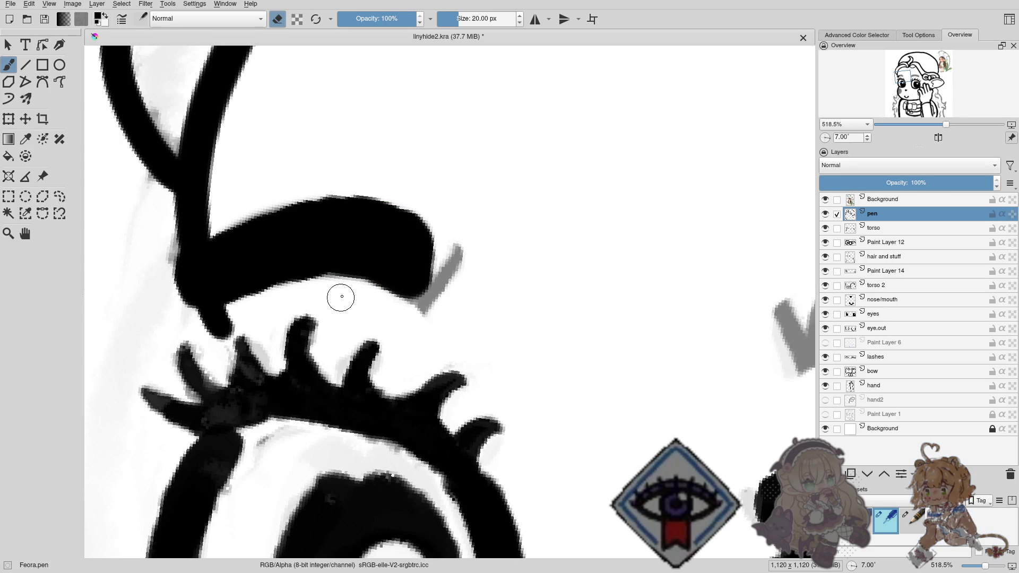
{"action": "left_click_drag", "start_coordinate": [331, 304], "coordinate": [292, 296]}
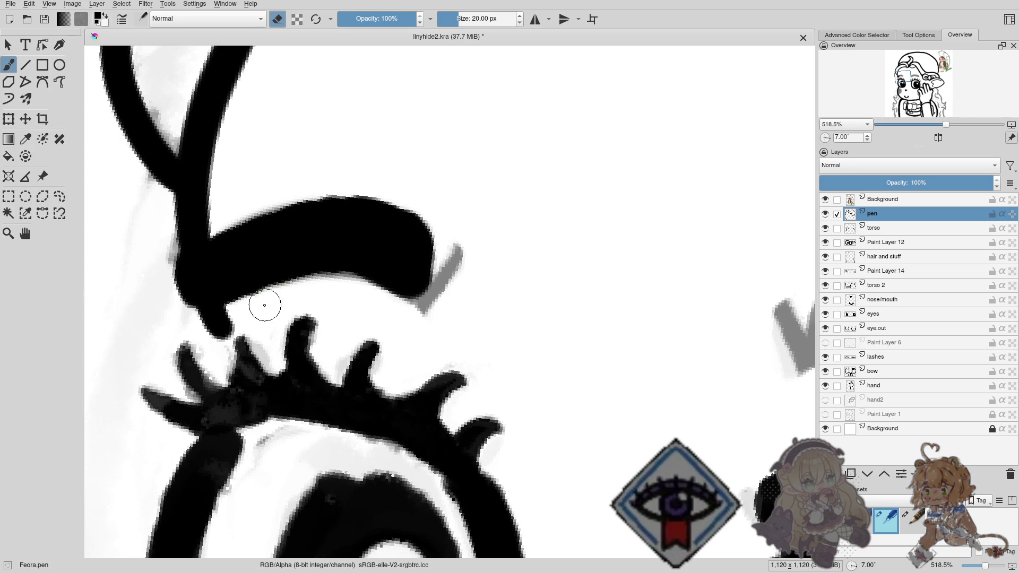
{"action": "mouse_move", "coordinate": [261, 300]}
{"action": "left_mouse_down"}
{"action": "mouse_move", "coordinate": [348, 289]}
{"action": "mouse_move", "coordinate": [425, 257]}
{"action": "mouse_move", "coordinate": [425, 291]}
{"action": "mouse_move", "coordinate": [366, 291]}
{"action": "left_mouse_up"}
{"action": "key", "text": "e"}
{"action": "left_click", "coordinate": [455, 263]}
{"action": "key", "text": "e"}
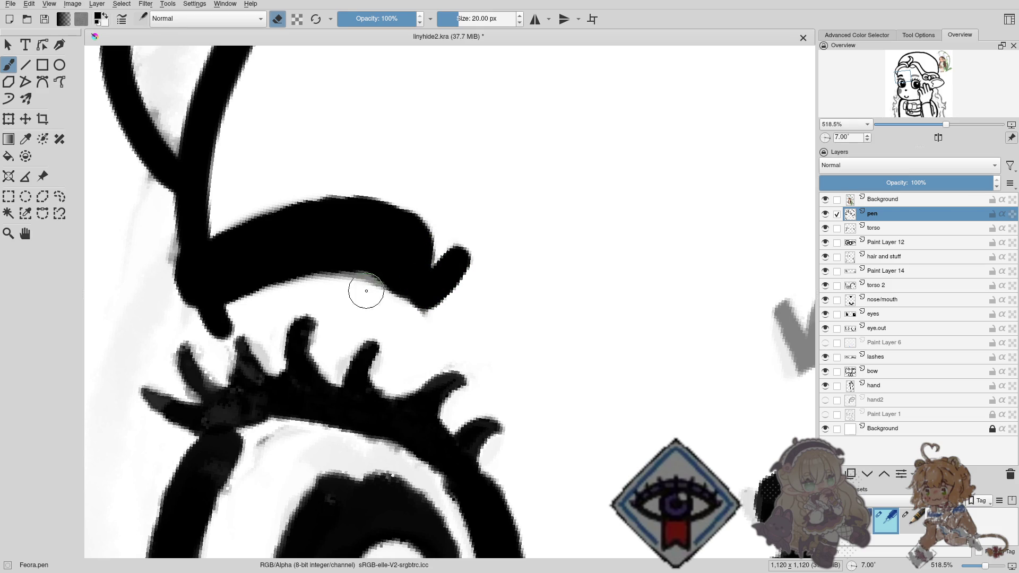
{"action": "key", "text": "e"}
{"action": "left_click_drag", "start_coordinate": [354, 212], "coordinate": [336, 230]}
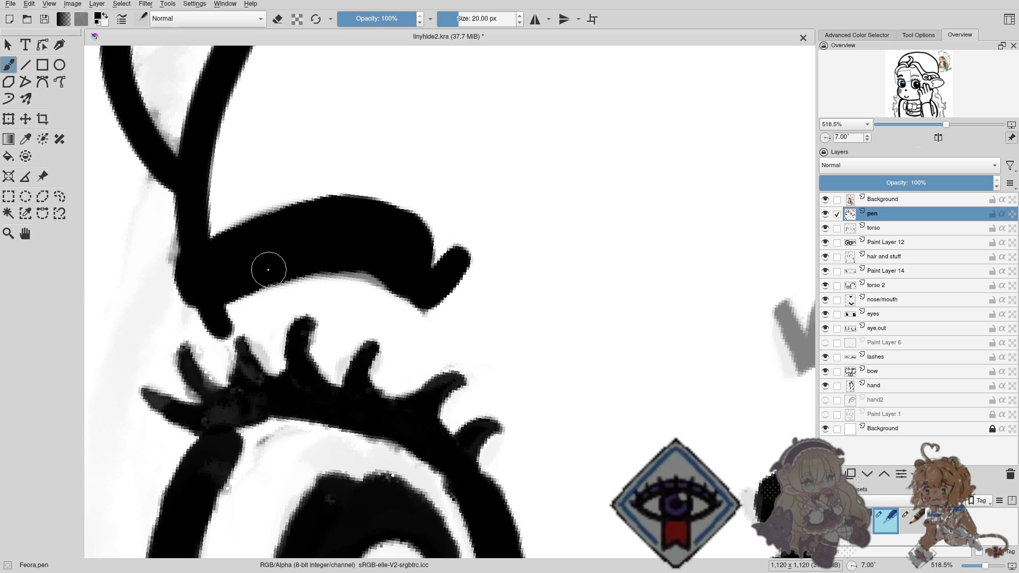
{"action": "scroll", "coordinate": [371, 282], "scroll_direction": "down", "scroll_amount": 1}
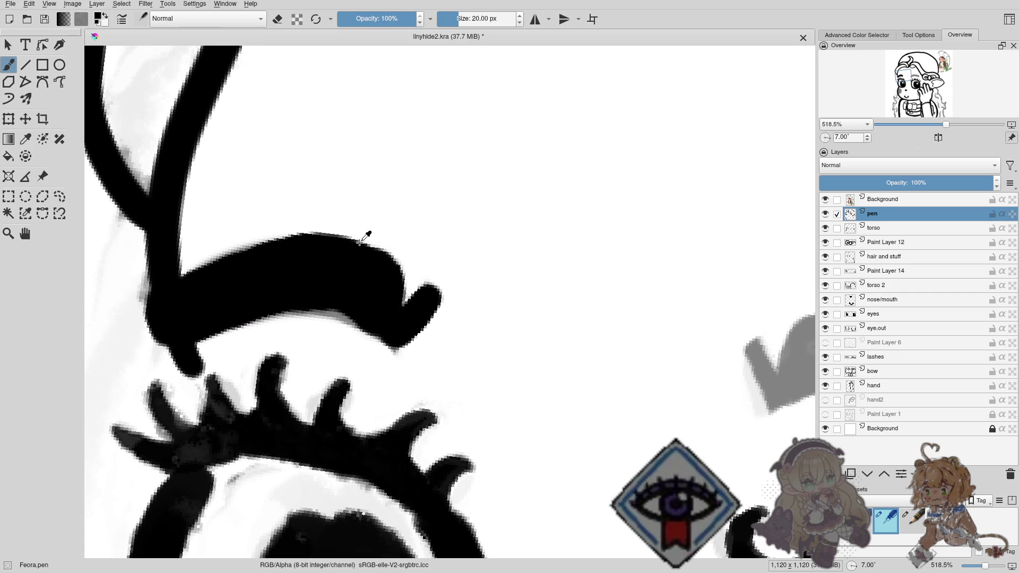
Zoom to the left eye and fill in the eyebrow's upper-left corner with black.
{"action": "scroll", "coordinate": [369, 306], "scroll_direction": "down", "scroll_amount": 1}
{"action": "scroll", "coordinate": [370, 306], "scroll_direction": "down", "scroll_amount": 2}
{"action": "scroll", "coordinate": [384, 351], "scroll_direction": "down", "scroll_amount": 2}
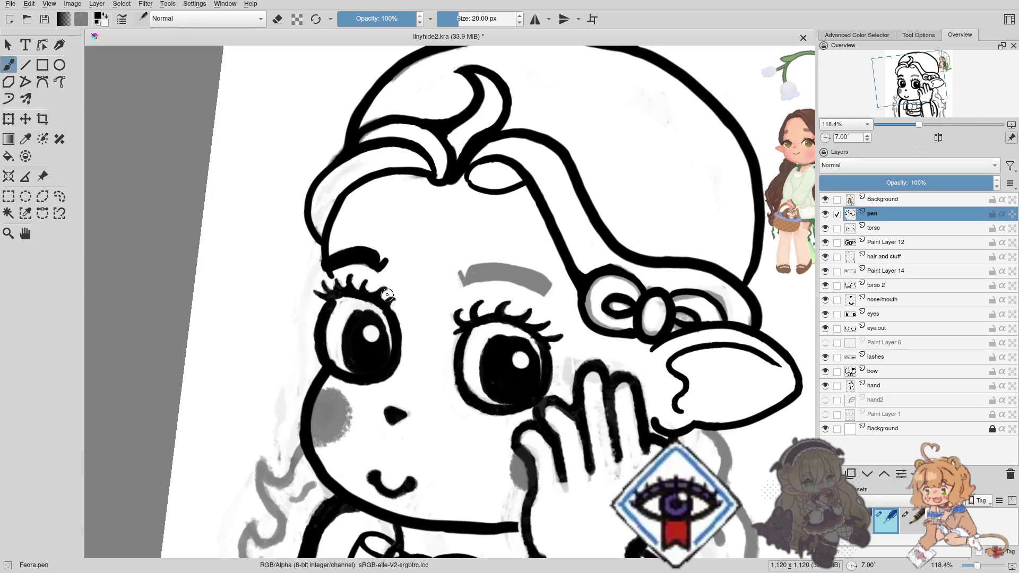
{"action": "scroll", "coordinate": [387, 297], "scroll_direction": "down", "scroll_amount": 2}
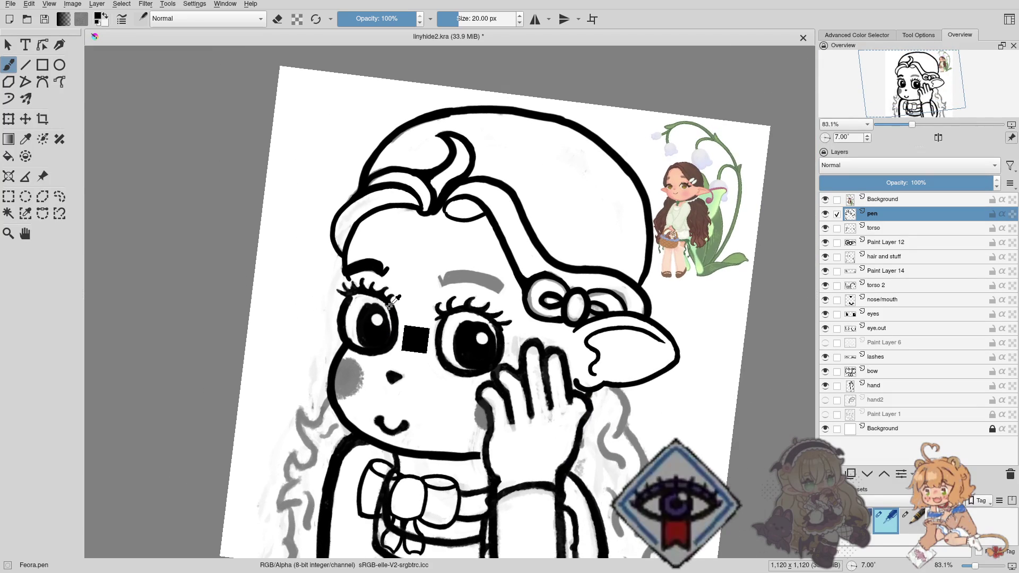
{"action": "scroll", "coordinate": [390, 304], "scroll_direction": "up", "scroll_amount": 1}
{"action": "scroll", "coordinate": [403, 303], "scroll_direction": "up", "scroll_amount": 2}
{"action": "scroll", "coordinate": [424, 303], "scroll_direction": "up", "scroll_amount": 1}
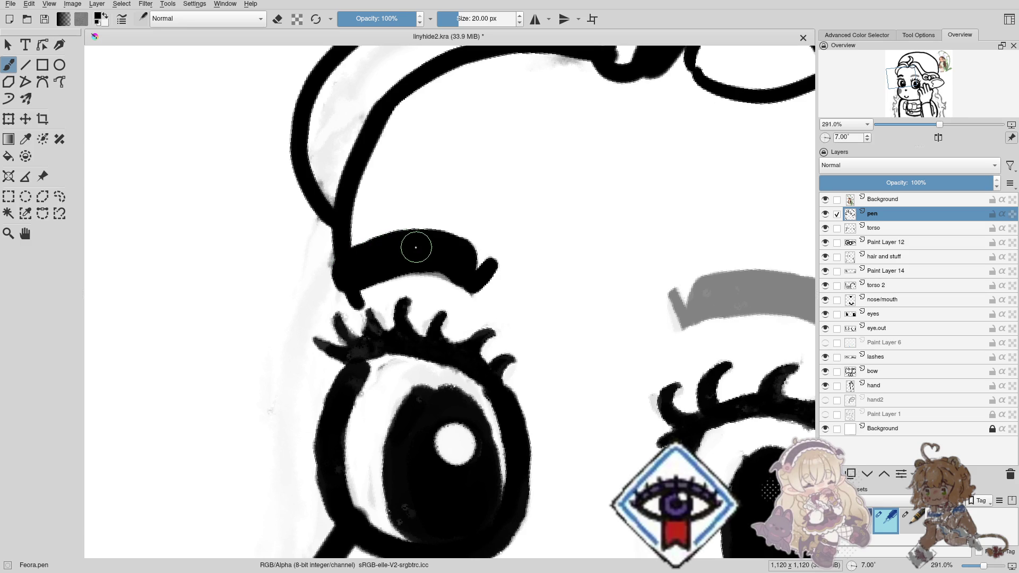
{"action": "left_click_drag", "start_coordinate": [398, 245], "coordinate": [372, 252]}
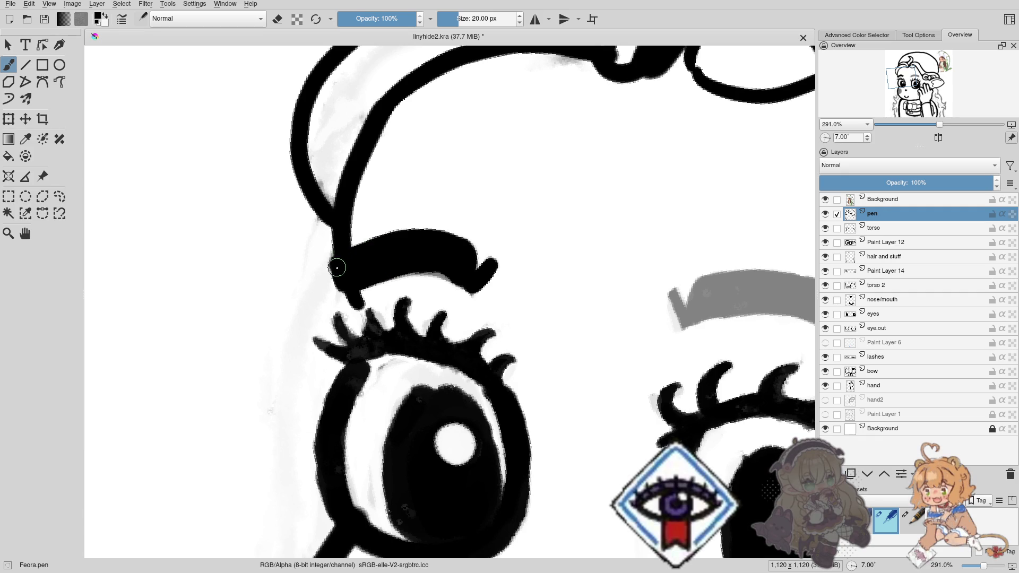
{"action": "left_click_drag", "start_coordinate": [334, 273], "coordinate": [340, 284]}
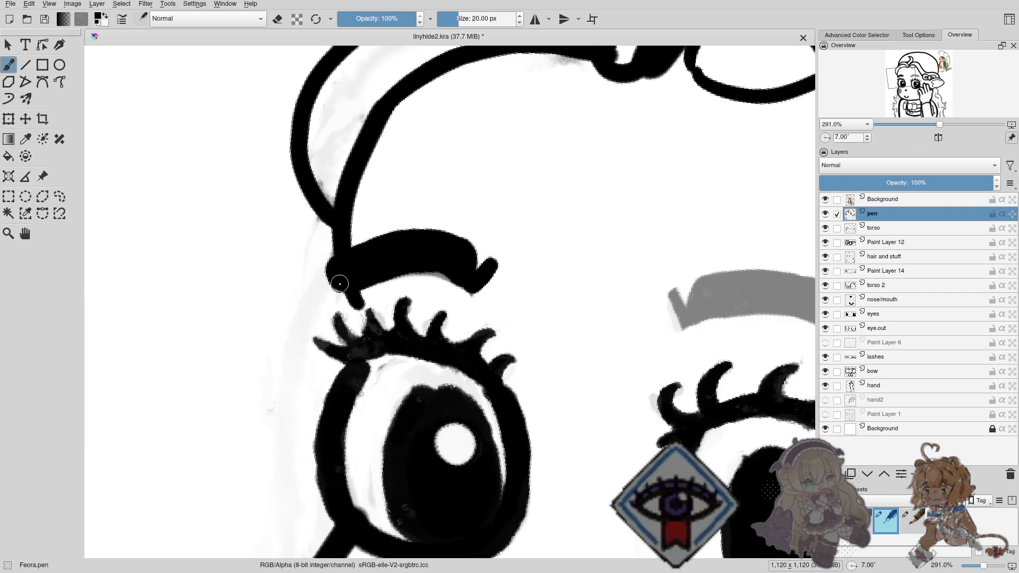
Erase excess ink from the eyebrow's lower edge and hooked tip underside.
{"action": "key", "text": "e"}
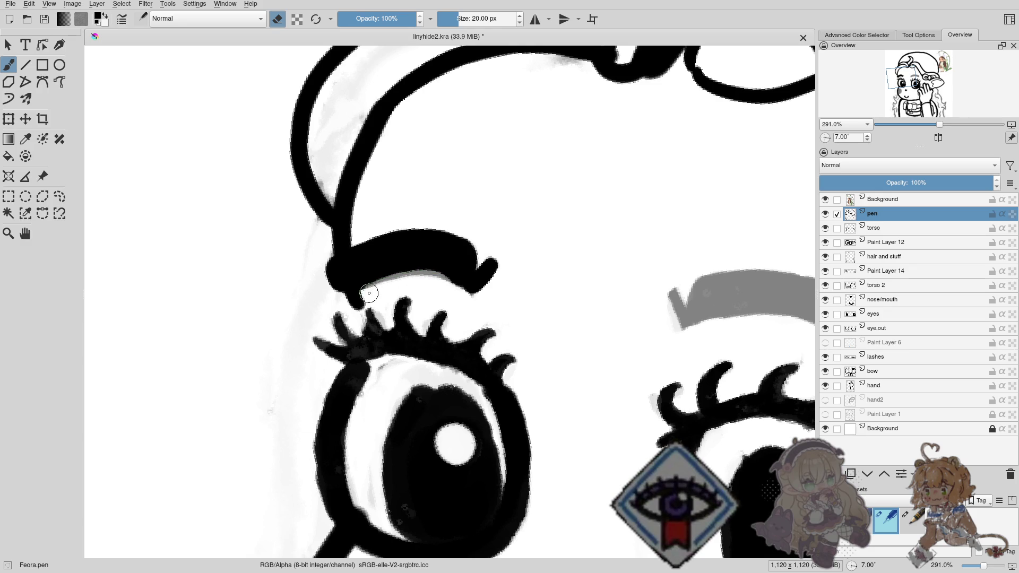
{"action": "left_click_drag", "start_coordinate": [369, 293], "coordinate": [366, 294]}
{"action": "left_click_drag", "start_coordinate": [478, 297], "coordinate": [445, 285]}
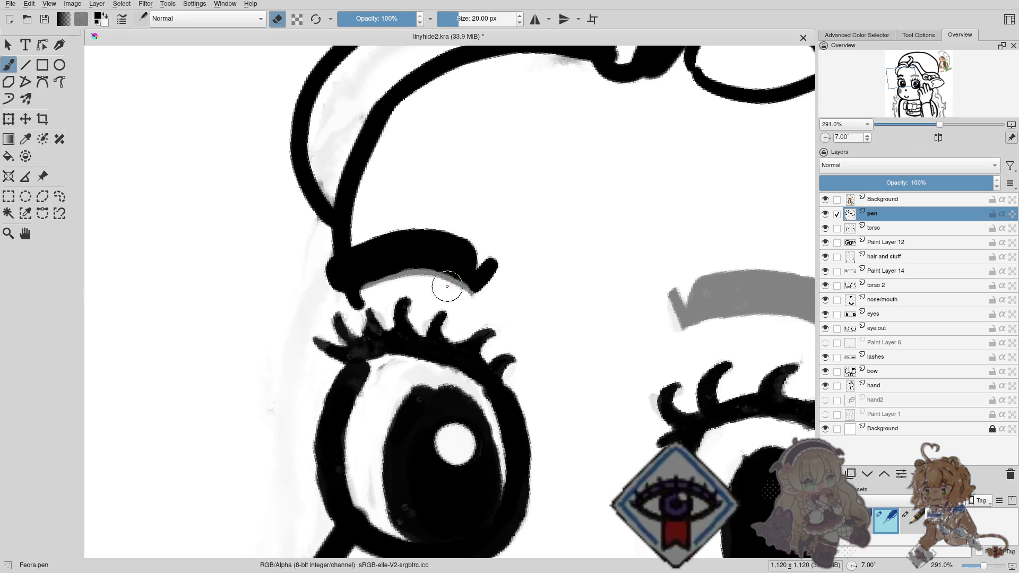
{"action": "mouse_move", "coordinate": [472, 295]}
{"action": "left_mouse_down"}
{"action": "mouse_move", "coordinate": [509, 289]}
{"action": "mouse_move", "coordinate": [500, 274]}
{"action": "left_mouse_up"}
{"action": "left_click_drag", "start_coordinate": [502, 284], "coordinate": [495, 290]}
{"action": "left_click_drag", "start_coordinate": [497, 245], "coordinate": [442, 250]}
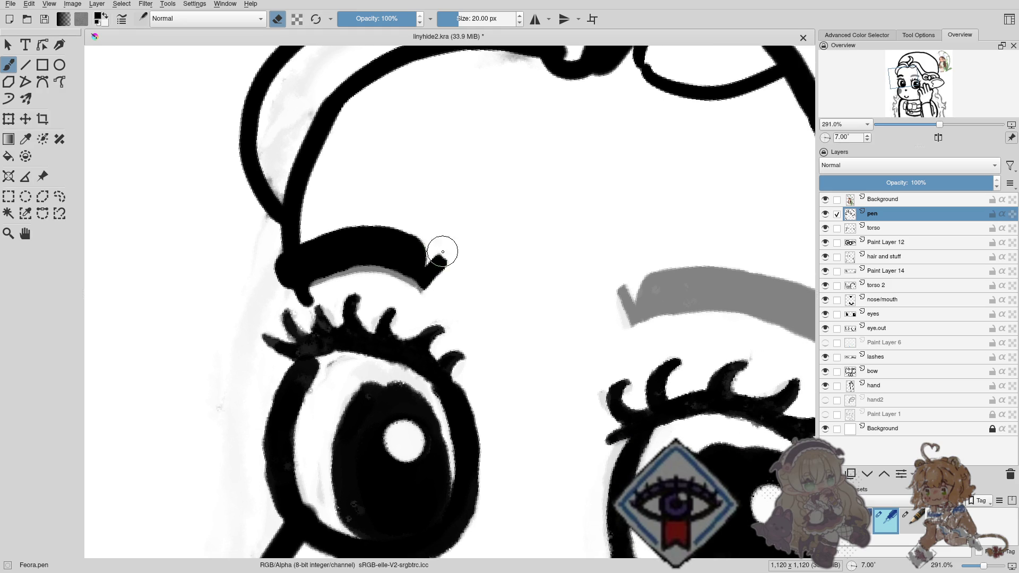
{"action": "mouse_move", "coordinate": [508, 280]}
{"action": "left_mouse_down"}
{"action": "mouse_move", "coordinate": [334, 289]}
{"action": "mouse_move", "coordinate": [402, 286]}
{"action": "left_mouse_up"}
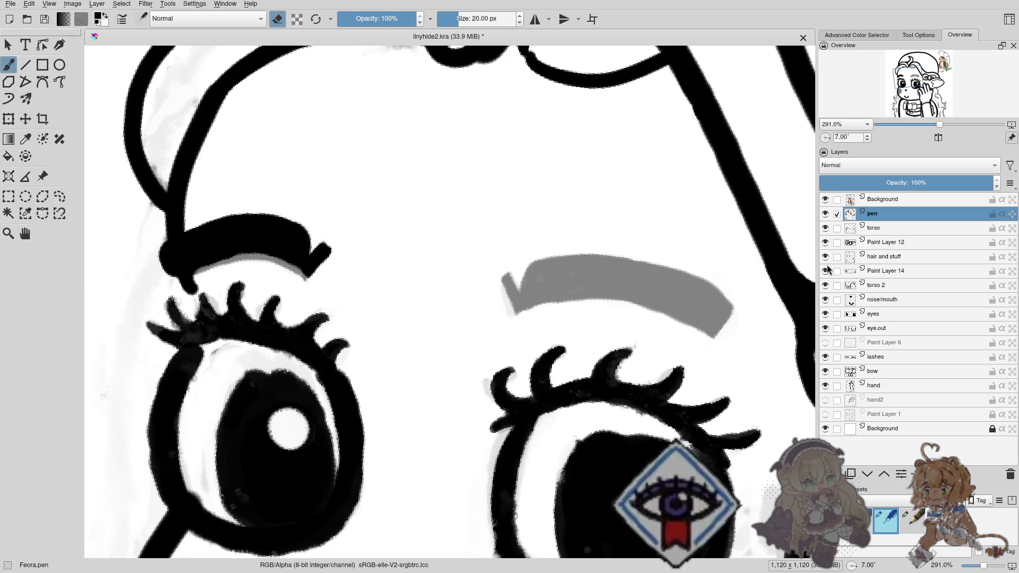
Toggle visibility of Paint Layer 14, torso 2, nose/mouth, eyes, eye.out and lashes layers to check them.
{"action": "left_click", "coordinate": [828, 270]}
{"action": "left_click", "coordinate": [826, 271]}
{"action": "left_click", "coordinate": [826, 286]}
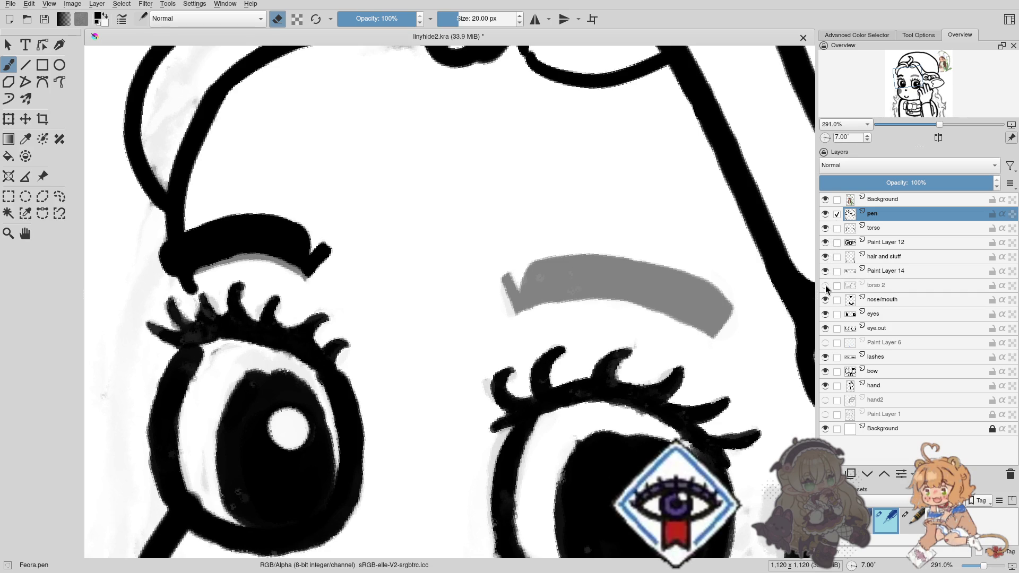
{"action": "left_click", "coordinate": [825, 300]}
{"action": "left_click", "coordinate": [826, 300]}
{"action": "left_click", "coordinate": [826, 314]}
{"action": "left_click", "coordinate": [826, 314]}
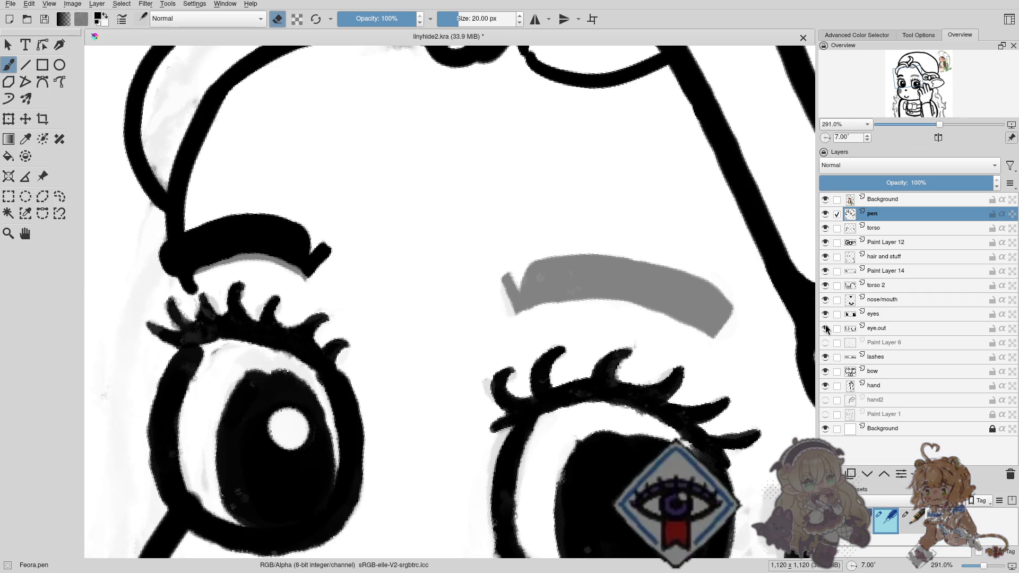
{"action": "left_click", "coordinate": [826, 328]}
{"action": "left_click", "coordinate": [826, 328]}
{"action": "left_click", "coordinate": [825, 357]}
{"action": "left_click", "coordinate": [825, 357]}
Hide the hair and stuff sketch layer and zoom to review the face lineart.
{"action": "left_click", "coordinate": [825, 257]}
{"action": "left_click", "coordinate": [825, 257]}
{"action": "left_click", "coordinate": [825, 257]}
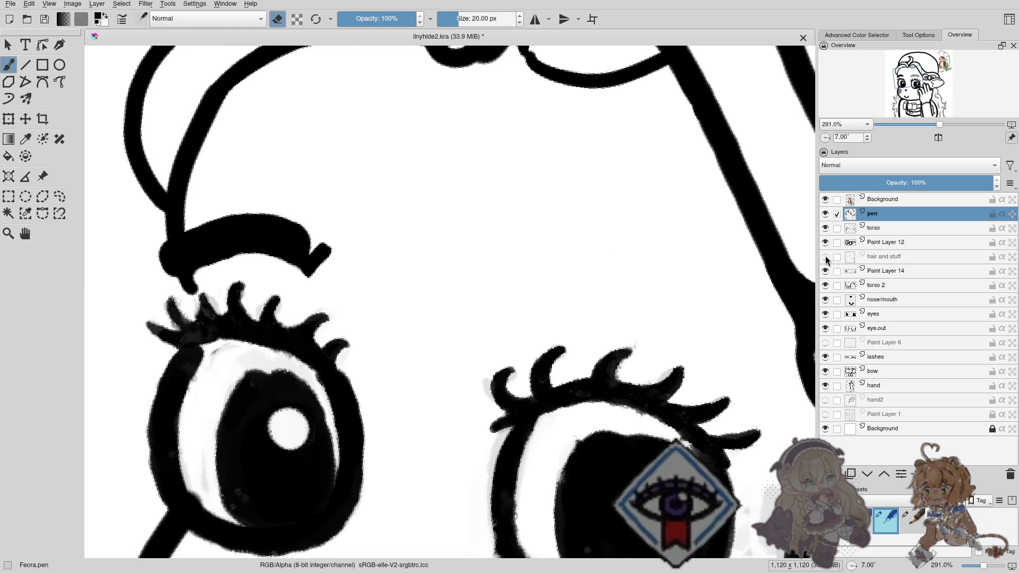
{"action": "scroll", "coordinate": [420, 277], "scroll_direction": "down", "scroll_amount": 3}
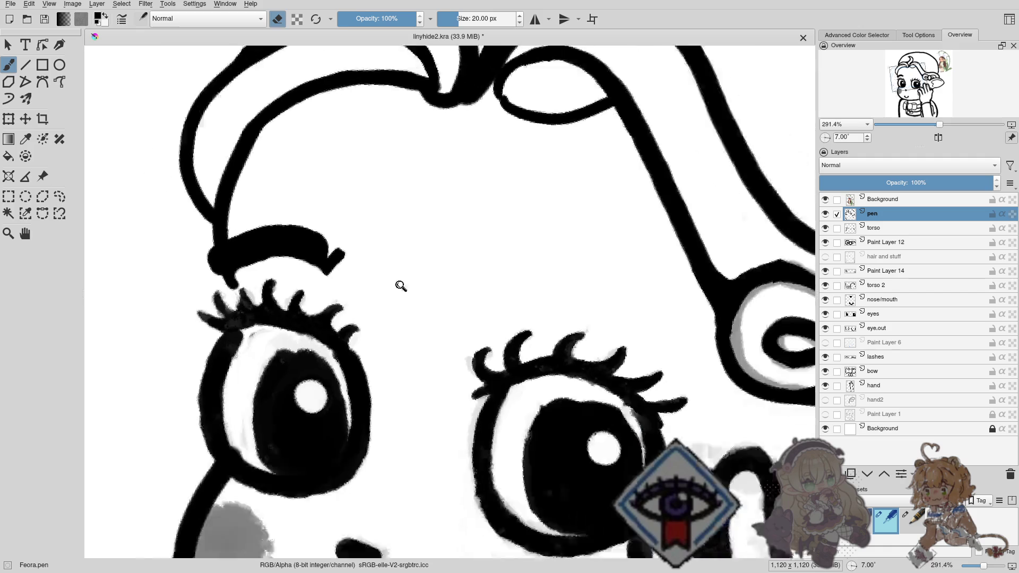
{"action": "scroll", "coordinate": [400, 286], "scroll_direction": "down", "scroll_amount": 5}
{"action": "scroll", "coordinate": [410, 384], "scroll_direction": "down", "scroll_amount": 1}
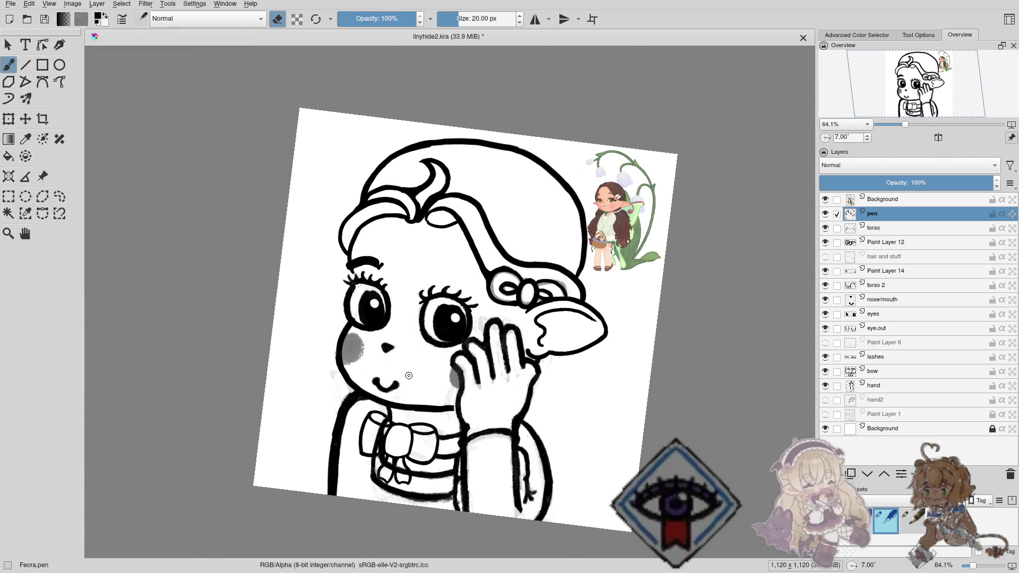
{"action": "scroll", "coordinate": [400, 286], "scroll_direction": "up", "scroll_amount": 3}
{"action": "scroll", "coordinate": [417, 260], "scroll_direction": "up", "scroll_amount": 2}
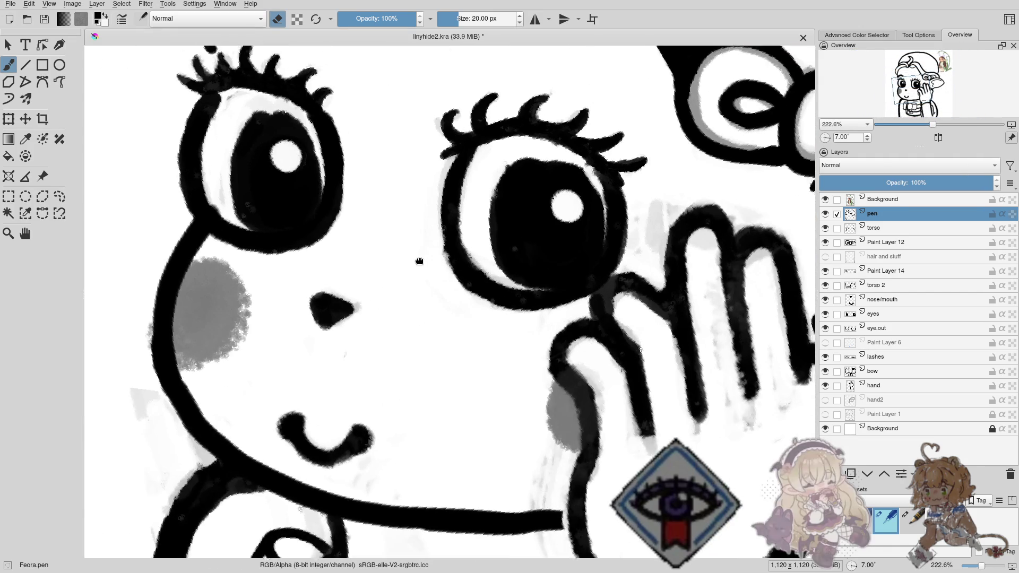
{"action": "scroll", "coordinate": [368, 409], "scroll_direction": "up", "scroll_amount": 2}
Ink the right eyebrow in black, outlining its left end, top edge, right tip and bottom edge.
{"action": "left_click_drag", "start_coordinate": [406, 208], "coordinate": [562, 236]}
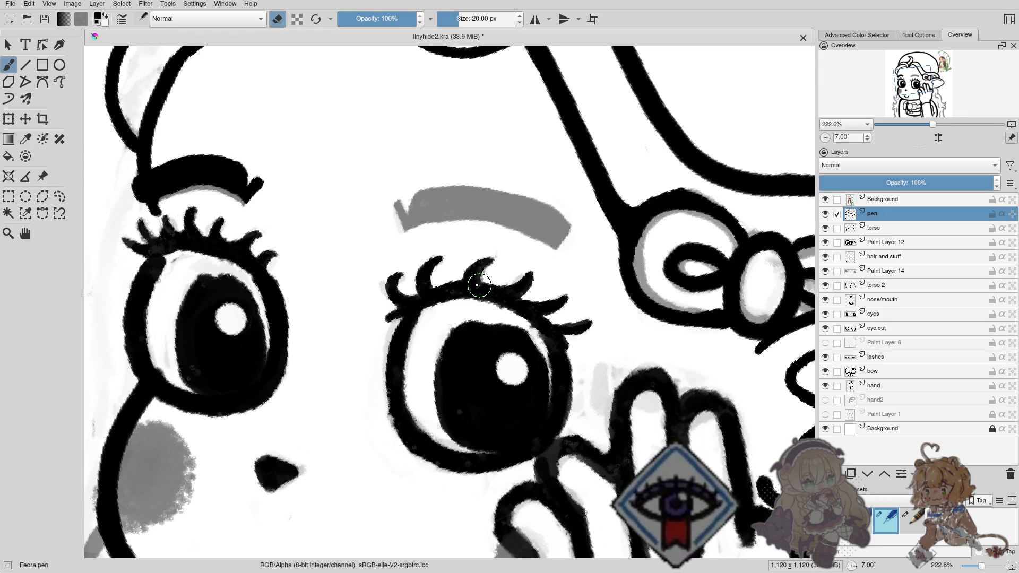
{"action": "key", "text": "e"}
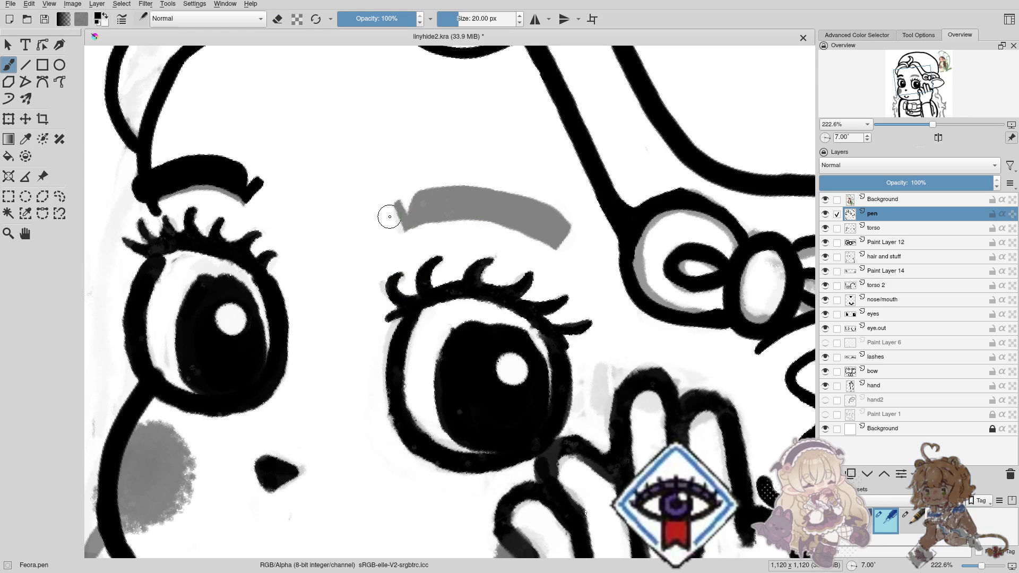
{"action": "mouse_move", "coordinate": [395, 220]}
{"action": "left_mouse_down"}
{"action": "mouse_move", "coordinate": [399, 228]}
{"action": "mouse_move", "coordinate": [429, 197]}
{"action": "left_mouse_up"}
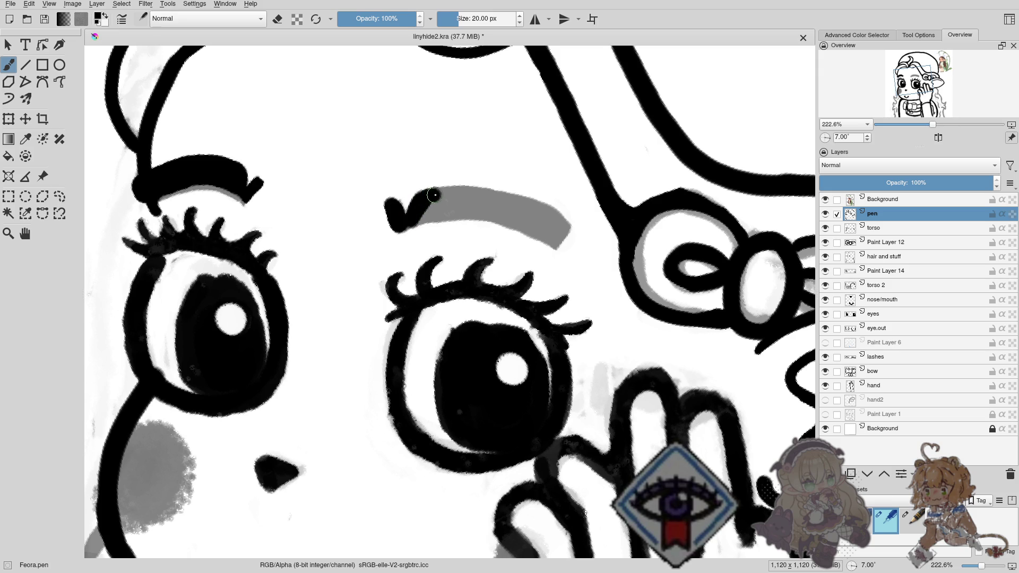
{"action": "left_click_drag", "start_coordinate": [454, 195], "coordinate": [558, 219]}
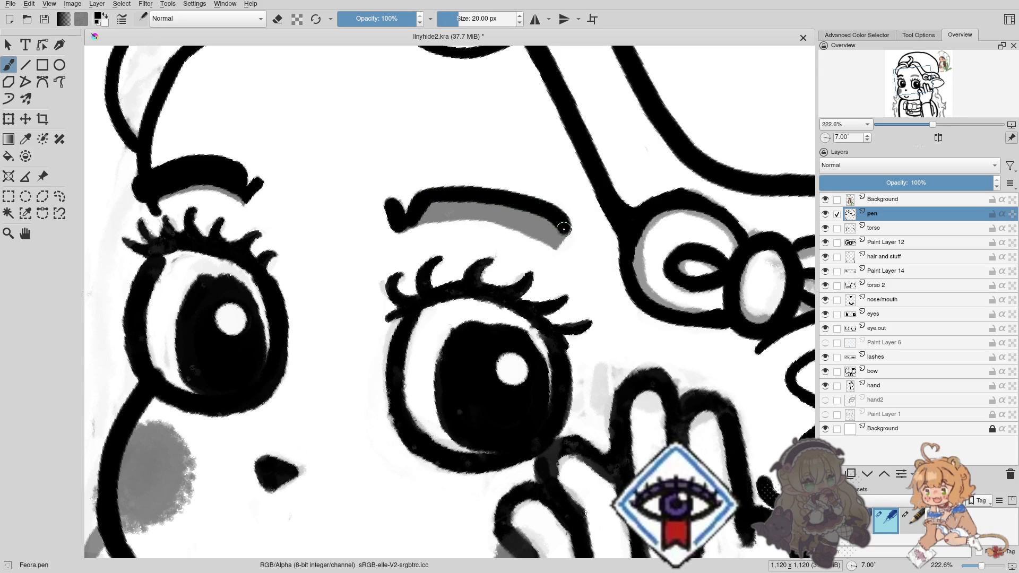
{"action": "left_click_drag", "start_coordinate": [564, 229], "coordinate": [555, 245]}
{"action": "mouse_move", "coordinate": [437, 215]}
{"action": "left_mouse_down"}
{"action": "mouse_move", "coordinate": [549, 243]}
{"action": "mouse_move", "coordinate": [500, 209]}
{"action": "mouse_move", "coordinate": [428, 207]}
{"action": "left_mouse_up"}
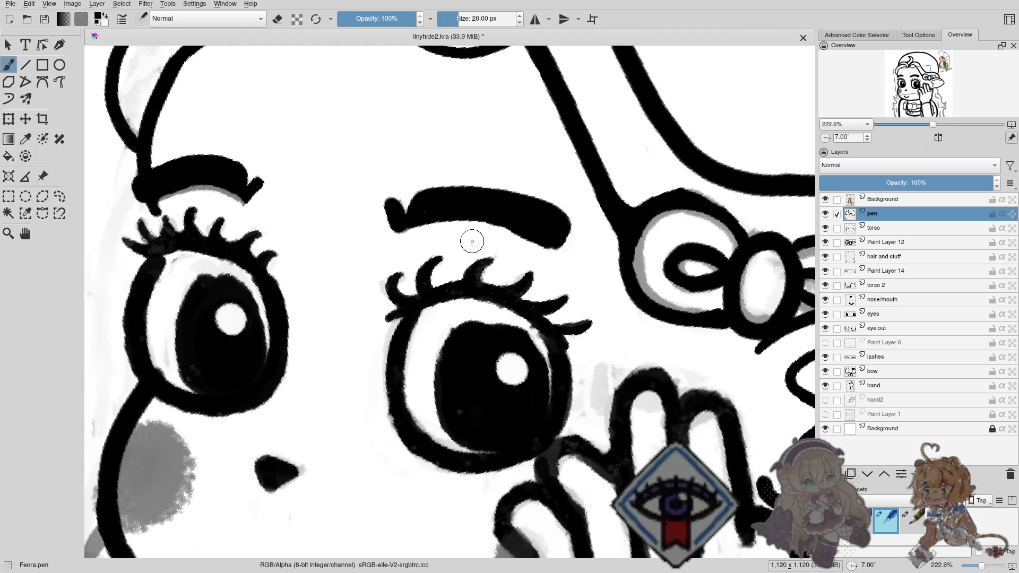
Round off the eyebrow's left tip, erase its lower-left excess, and pan across the face.
{"action": "key", "text": "e"}
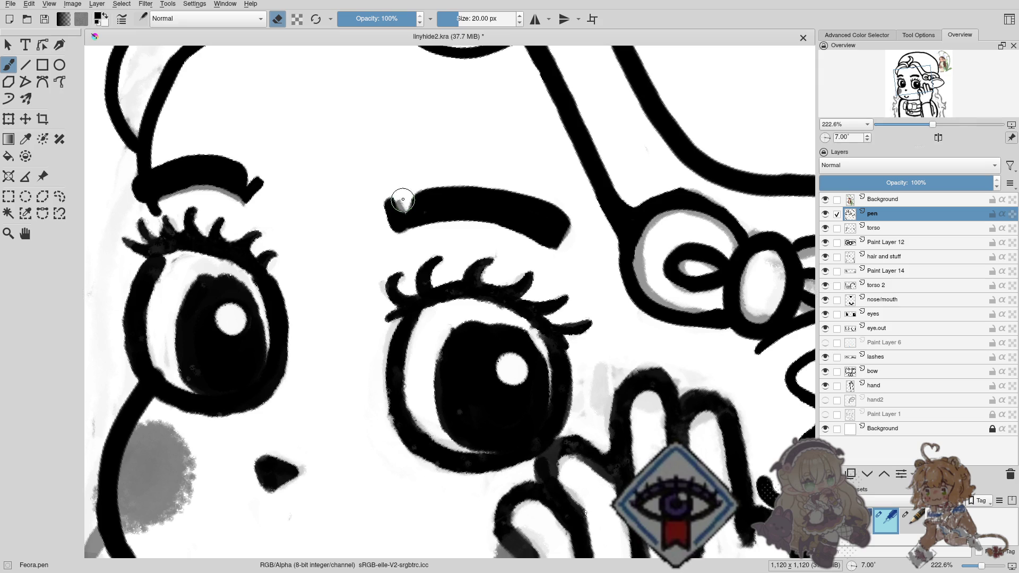
{"action": "key", "text": "e"}
{"action": "left_click_drag", "start_coordinate": [403, 222], "coordinate": [391, 209]}
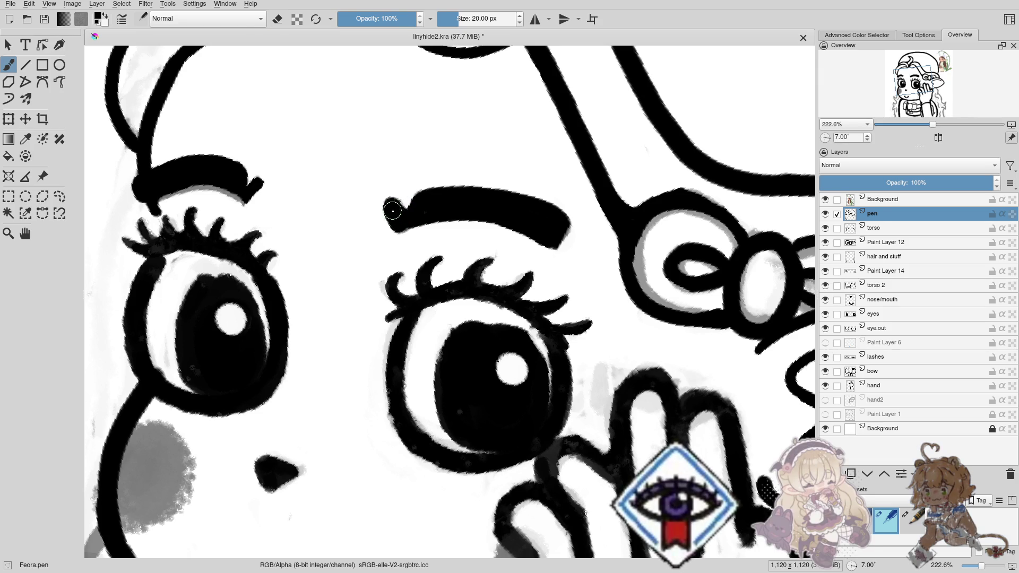
{"action": "key", "text": "e"}
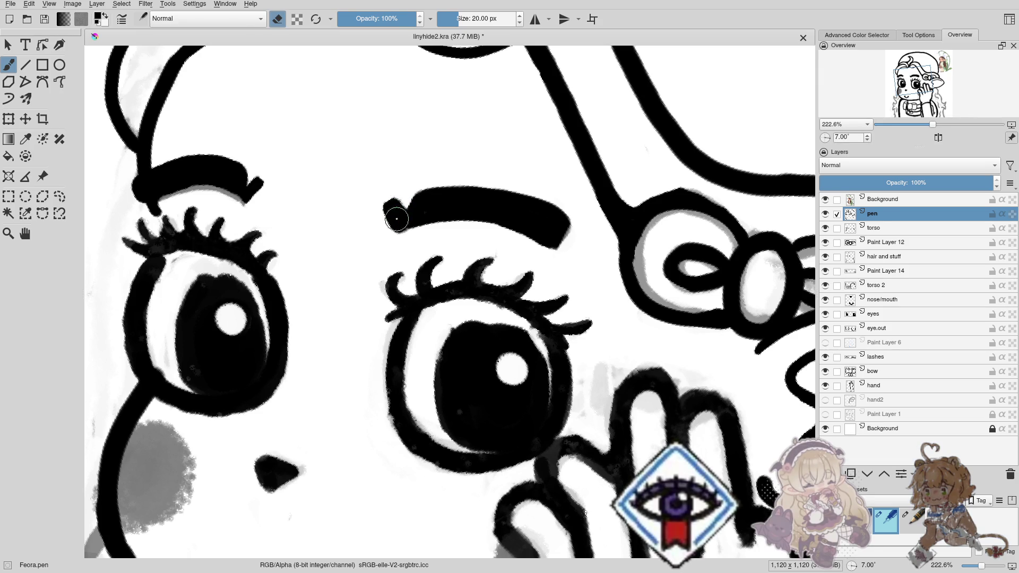
{"action": "left_click_drag", "start_coordinate": [387, 211], "coordinate": [402, 241]}
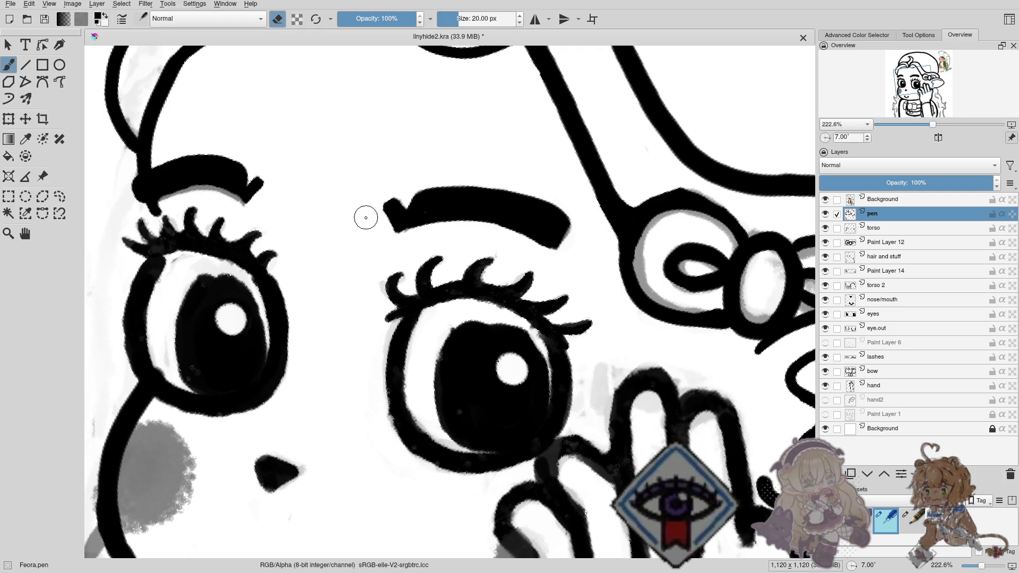
{"action": "mouse_move", "coordinate": [374, 223]}
{"action": "left_mouse_down"}
{"action": "mouse_move", "coordinate": [458, 273]}
{"action": "mouse_move", "coordinate": [391, 239]}
{"action": "left_mouse_up"}
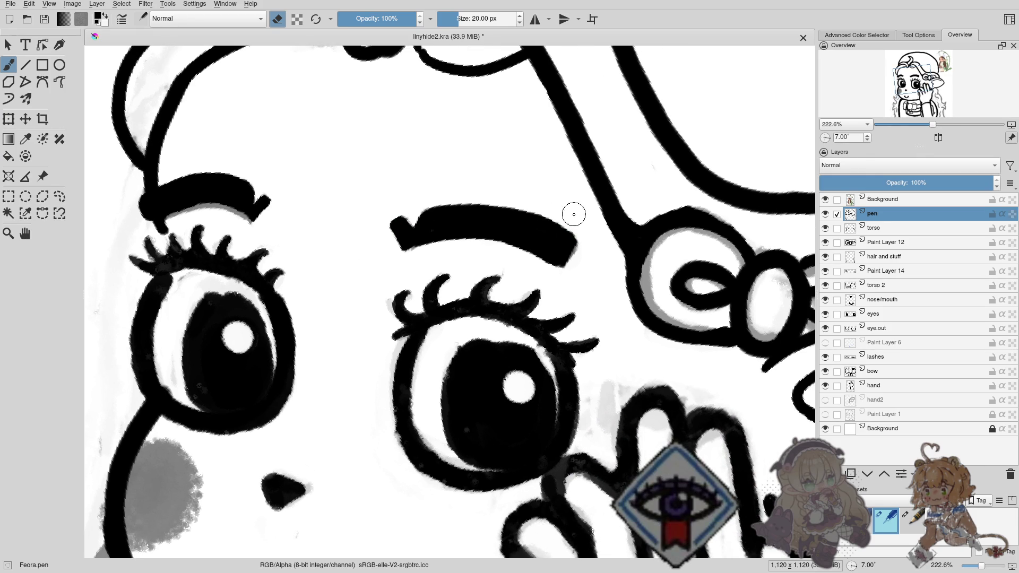
{"action": "left_click_drag", "start_coordinate": [496, 218], "coordinate": [426, 260]}
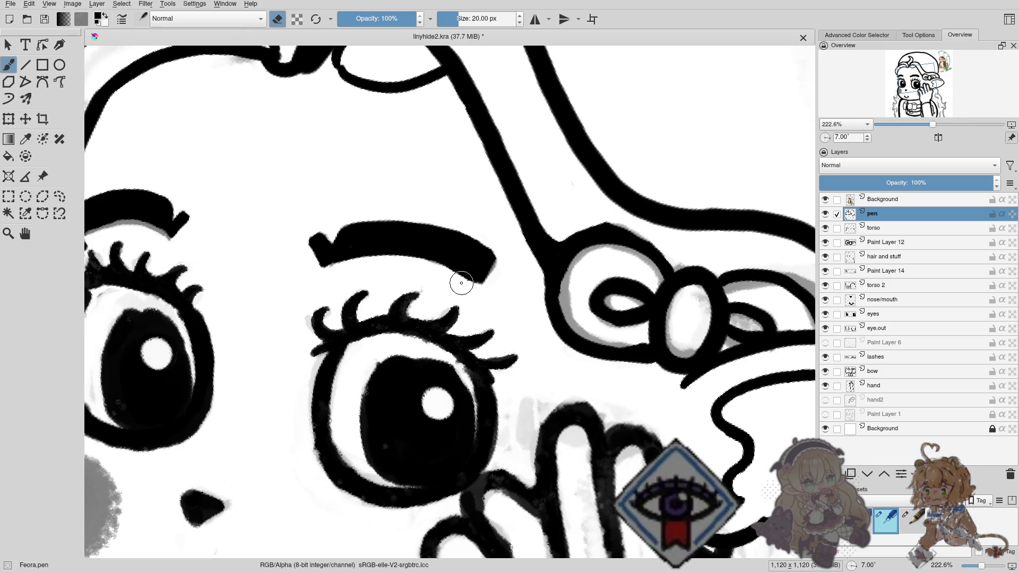
{"action": "scroll", "coordinate": [466, 292], "scroll_direction": "down", "scroll_amount": 3}
Zoom out and toggle the hair and stuff layer's visibility to compare it with the sketch.
{"action": "scroll", "coordinate": [467, 296], "scroll_direction": "down", "scroll_amount": 3}
{"action": "scroll", "coordinate": [464, 358], "scroll_direction": "down", "scroll_amount": 1}
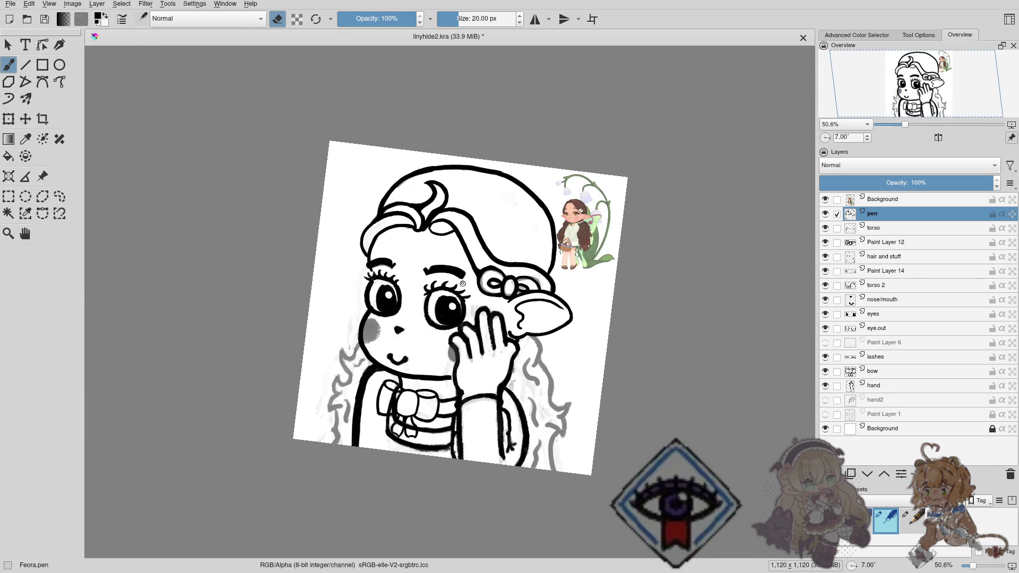
{"action": "left_click_drag", "start_coordinate": [451, 262], "coordinate": [382, 237]}
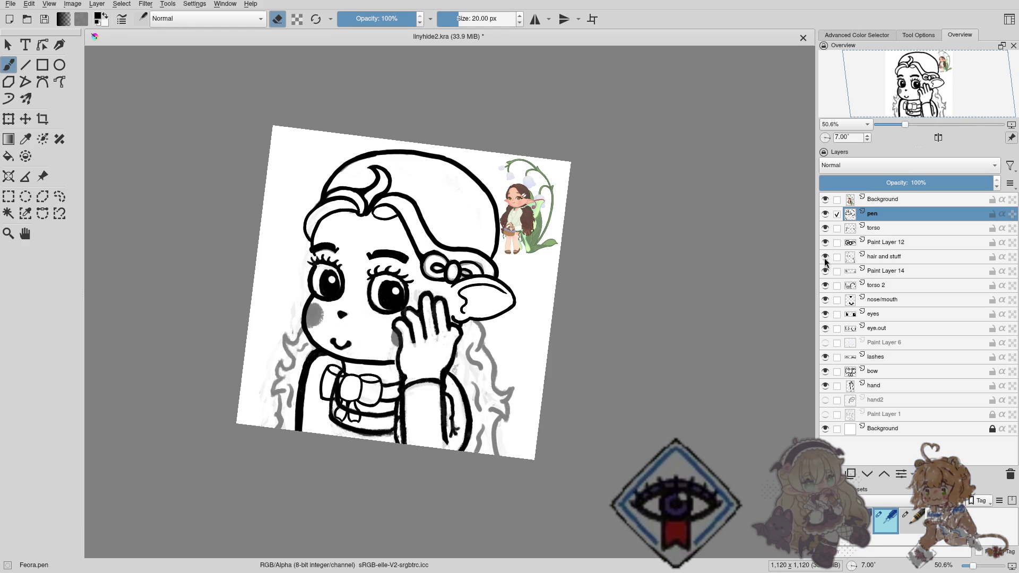
{"action": "left_click", "coordinate": [825, 257]}
{"action": "left_click", "coordinate": [825, 256]}
{"action": "left_click", "coordinate": [825, 257]}
{"action": "left_click", "coordinate": [826, 257]}
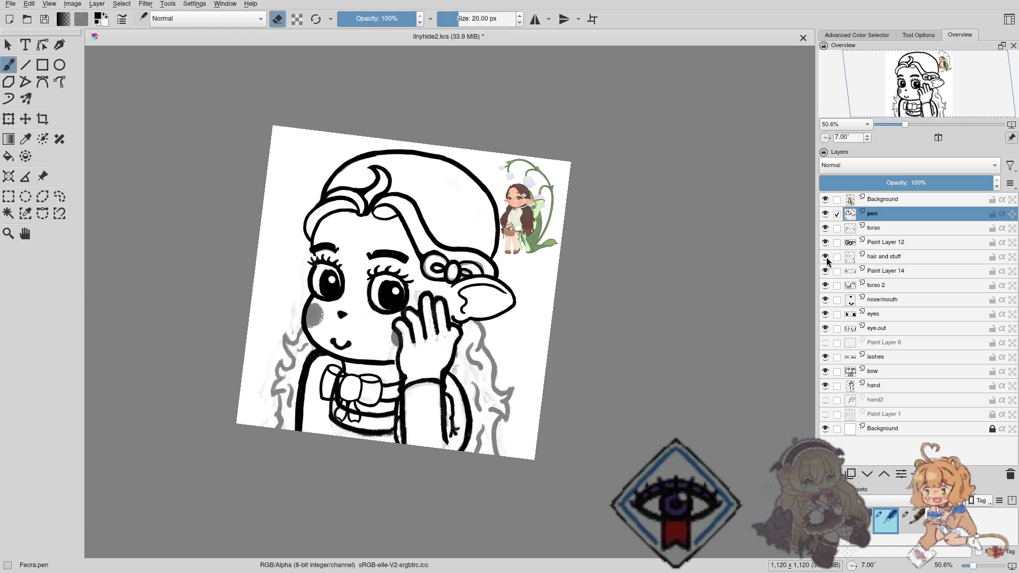
{"action": "left_click", "coordinate": [825, 257]}
{"action": "left_click", "coordinate": [825, 256]}
{"action": "left_click", "coordinate": [863, 256]}
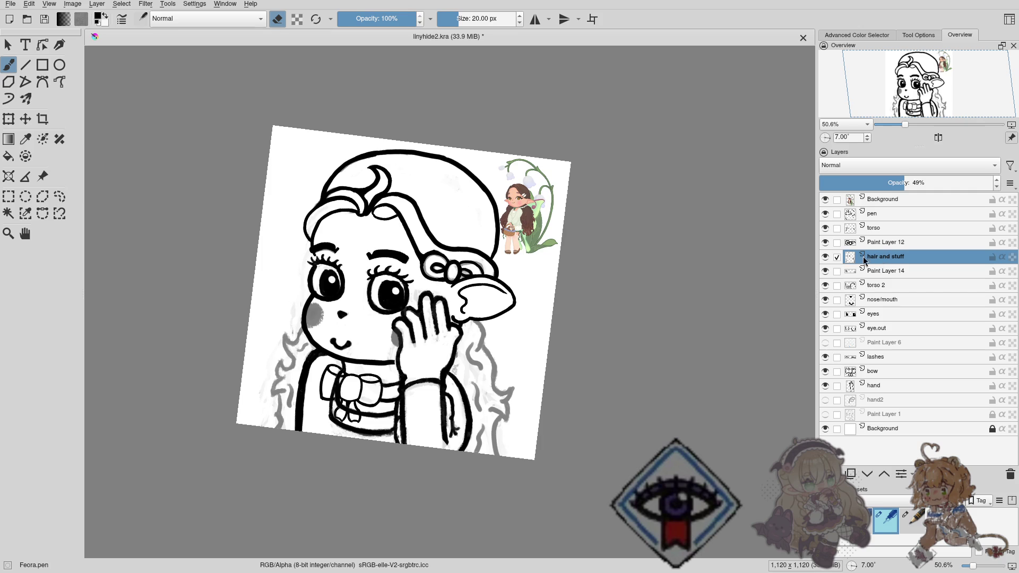
Choose the soft eraser brush from the pop-up palette and make the pen layer active.
{"action": "right_click", "coordinate": [393, 215]}
{"action": "left_click", "coordinate": [457, 198]}
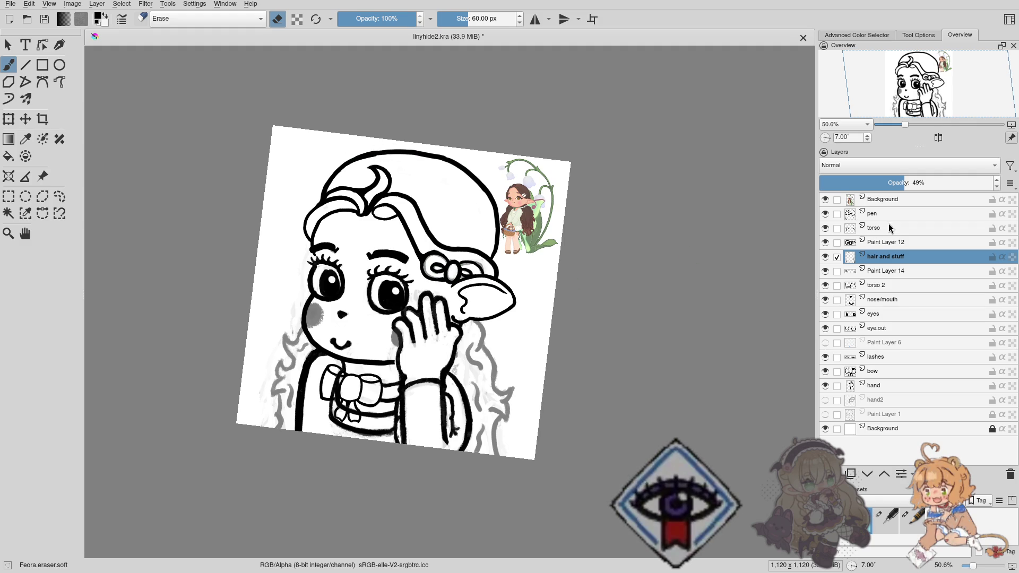
{"action": "left_click", "coordinate": [884, 214]}
{"action": "left_click_drag", "start_coordinate": [526, 244], "coordinate": [449, 206]}
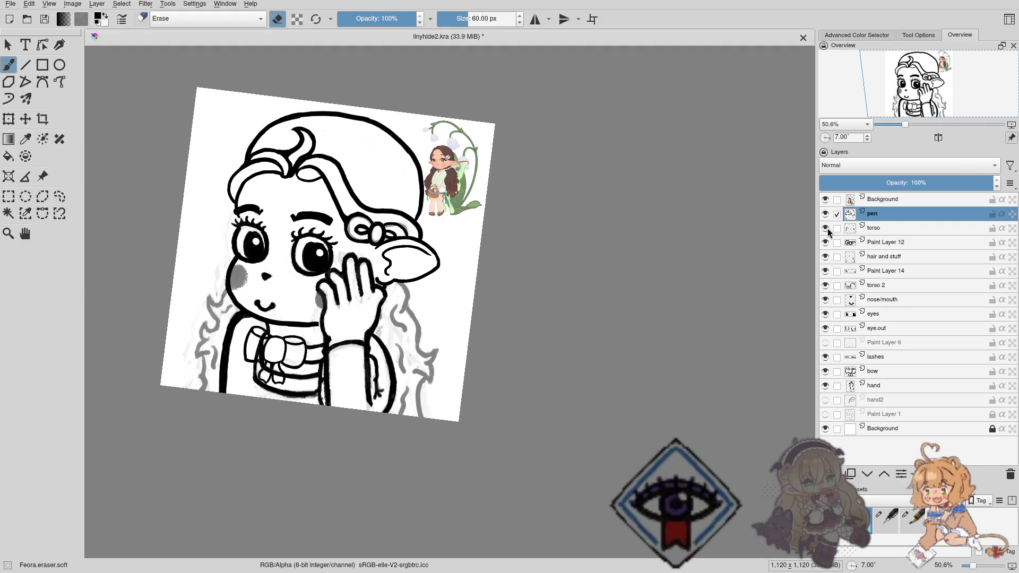
Compare with the torso layer hidden, fade it to 32% opacity, and return to the pen layer.
{"action": "left_click", "coordinate": [825, 229]}
{"action": "left_click", "coordinate": [825, 229]}
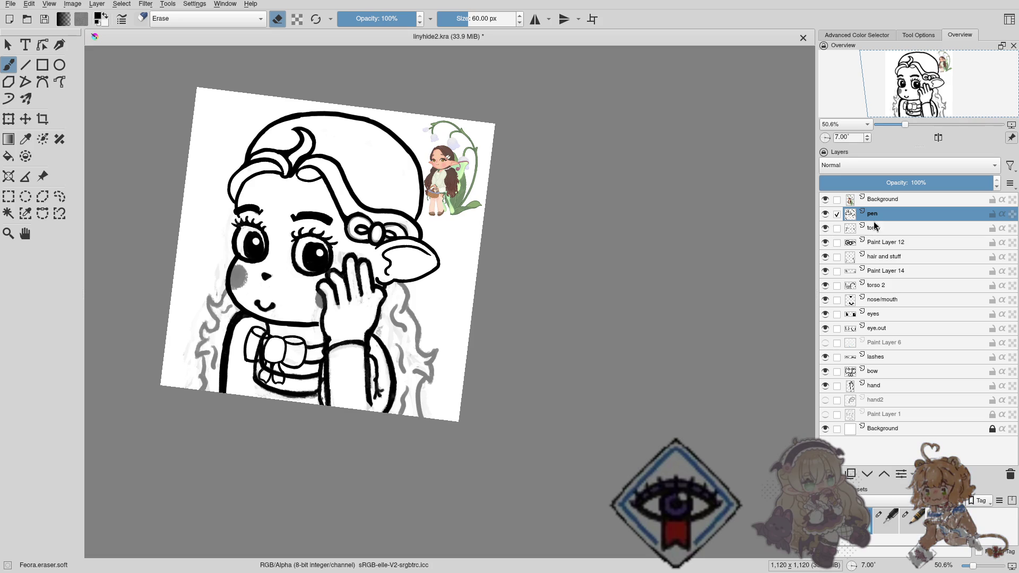
{"action": "left_click_drag", "start_coordinate": [407, 321], "coordinate": [474, 285]}
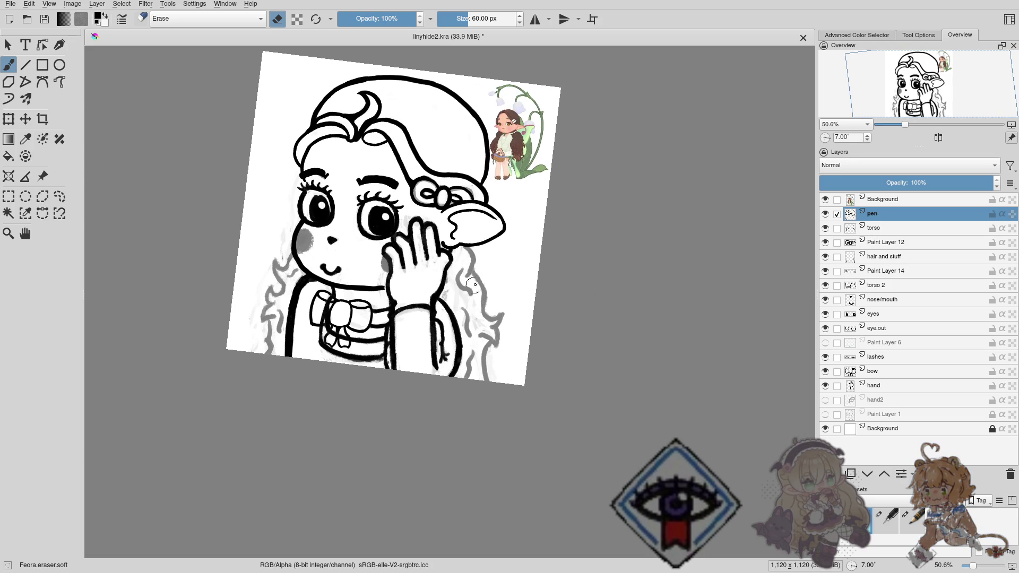
{"action": "left_click", "coordinate": [875, 229]}
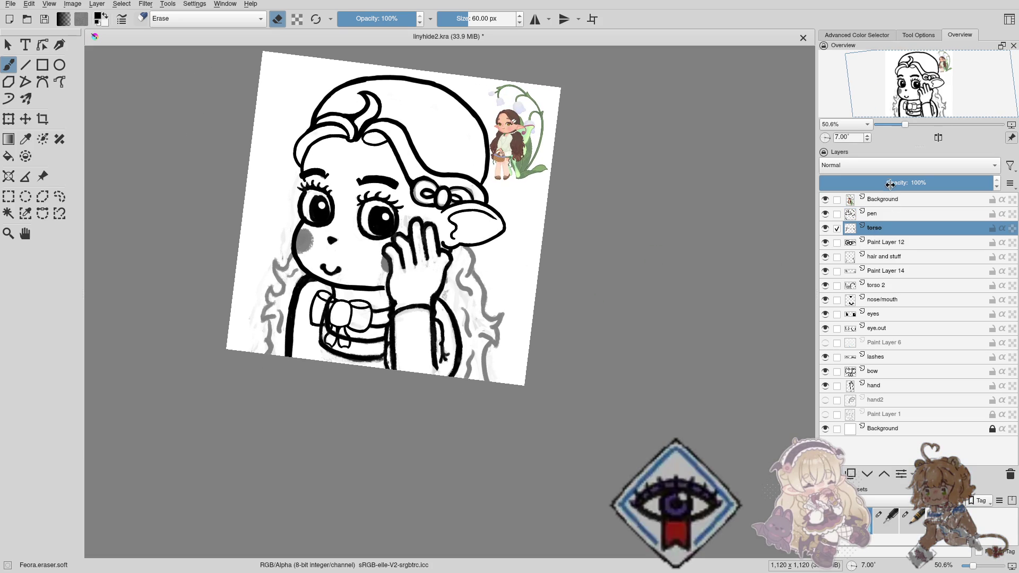
{"action": "left_click_drag", "start_coordinate": [890, 184], "coordinate": [882, 181]}
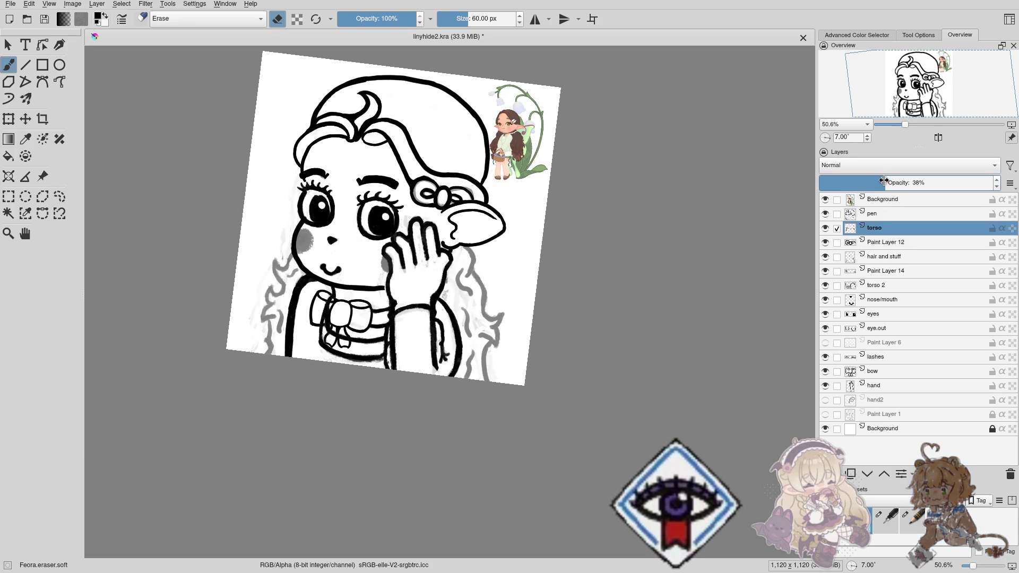
{"action": "left_click", "coordinate": [873, 213]}
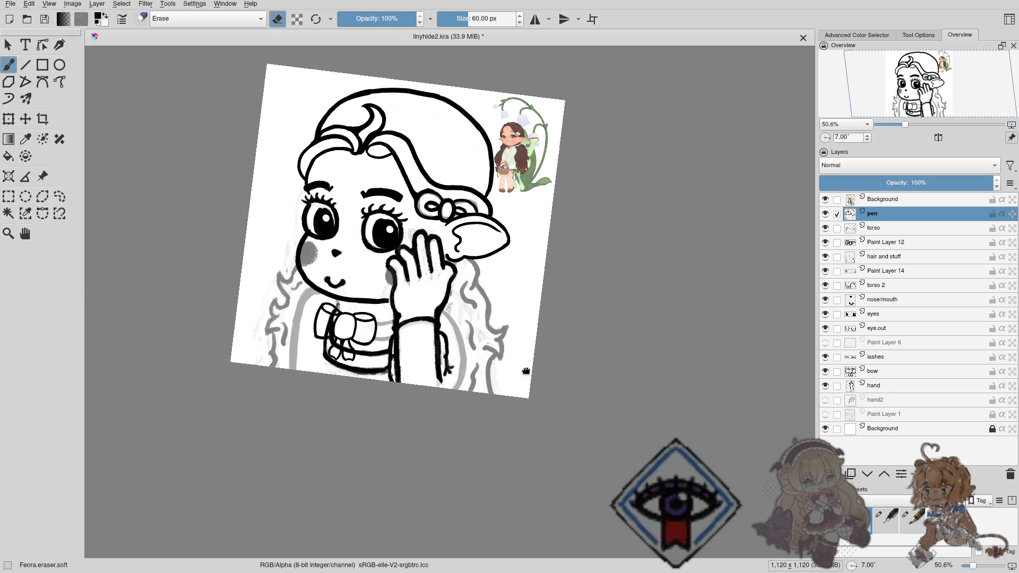
{"action": "left_click_drag", "start_coordinate": [513, 358], "coordinate": [480, 428]}
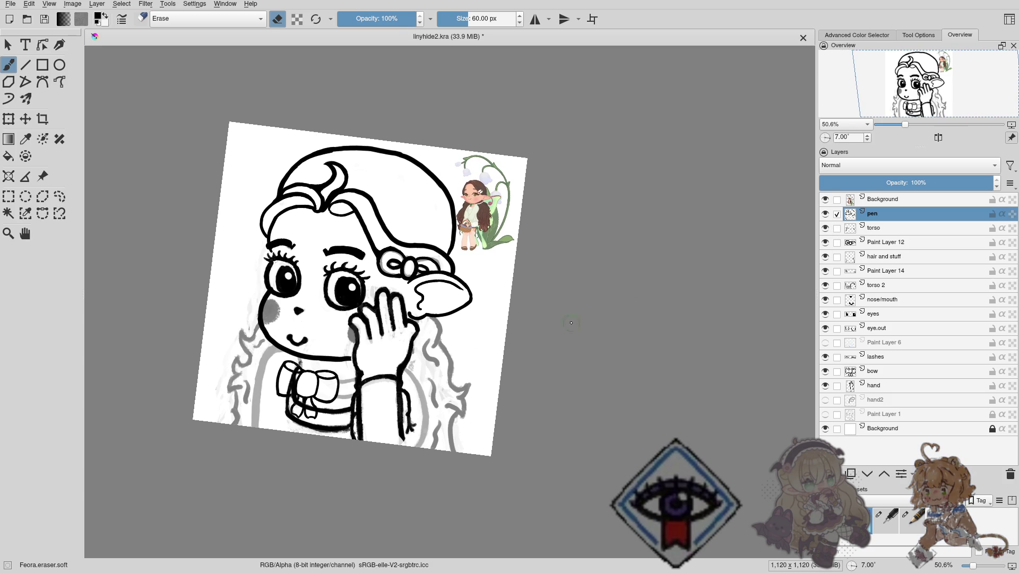
{"action": "mouse_move", "coordinate": [401, 336]}
{"action": "left_mouse_down"}
{"action": "mouse_move", "coordinate": [371, 331]}
{"action": "mouse_move", "coordinate": [398, 250]}
{"action": "mouse_move", "coordinate": [387, 341]}
{"action": "left_mouse_up"}
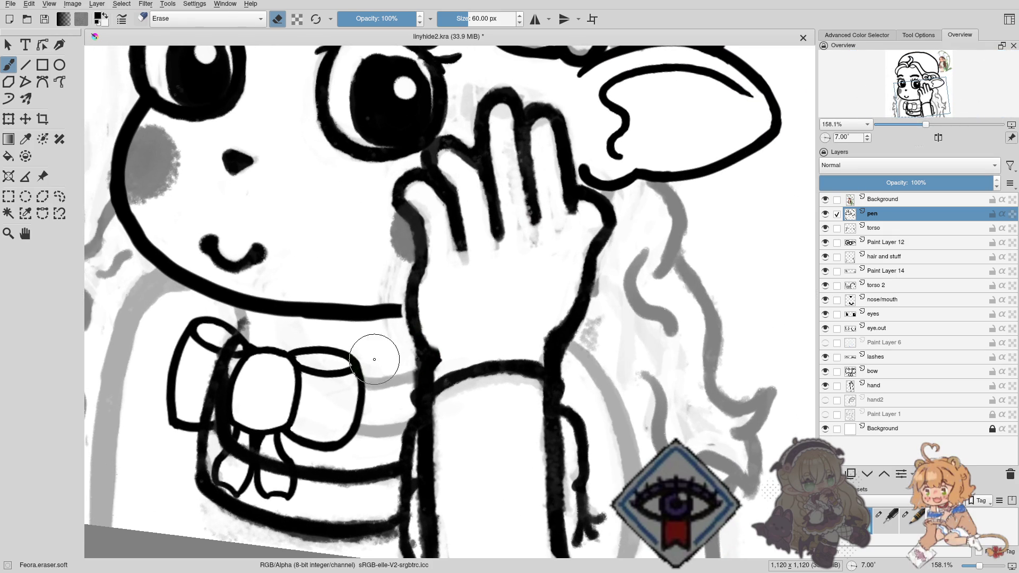
{"action": "right_click", "coordinate": [374, 359]}
{"action": "left_click", "coordinate": [447, 323]}
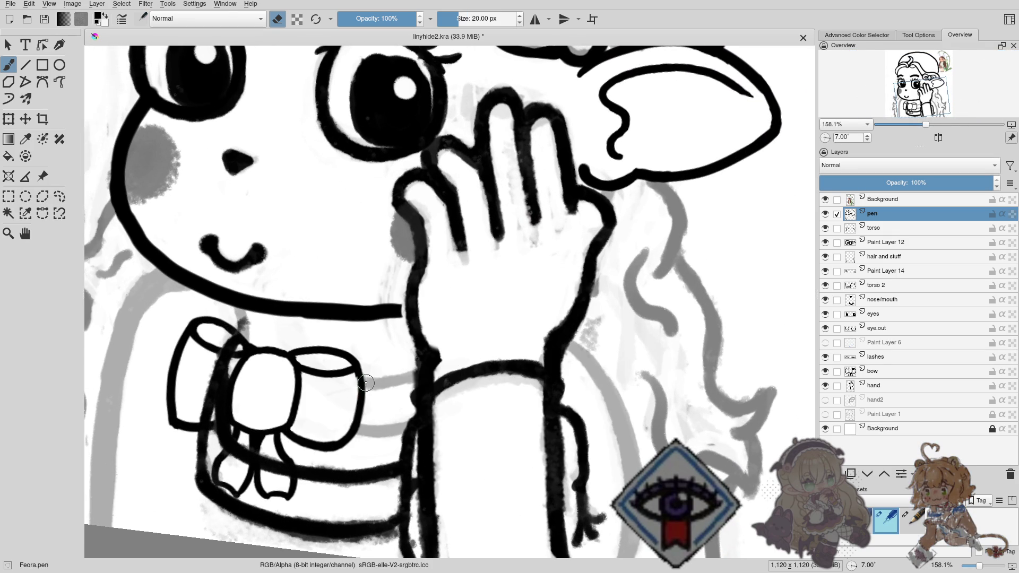
{"action": "key", "text": "e"}
{"action": "left_click_drag", "start_coordinate": [422, 375], "coordinate": [373, 382]}
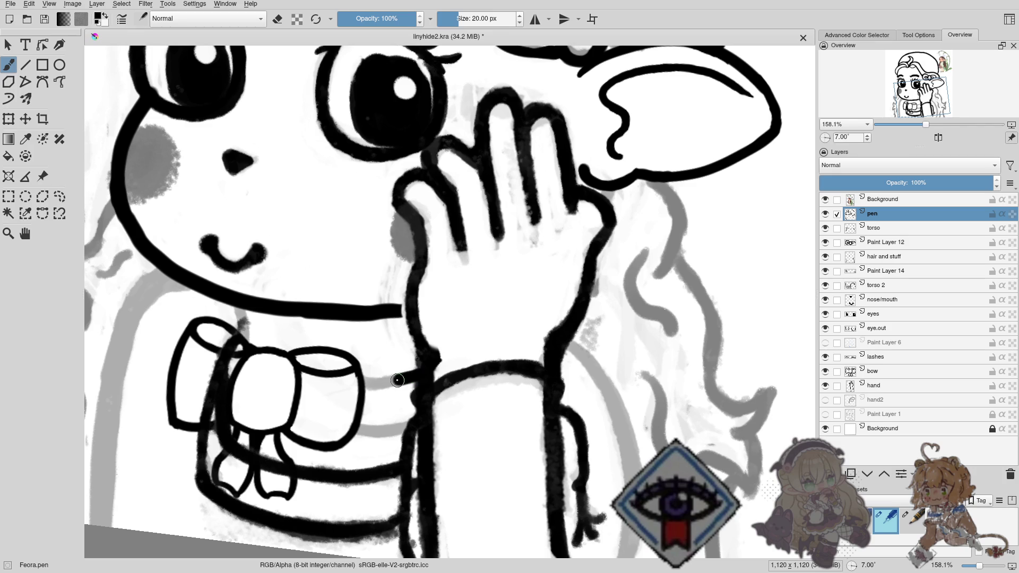
{"action": "key", "text": "ctrl+z"}
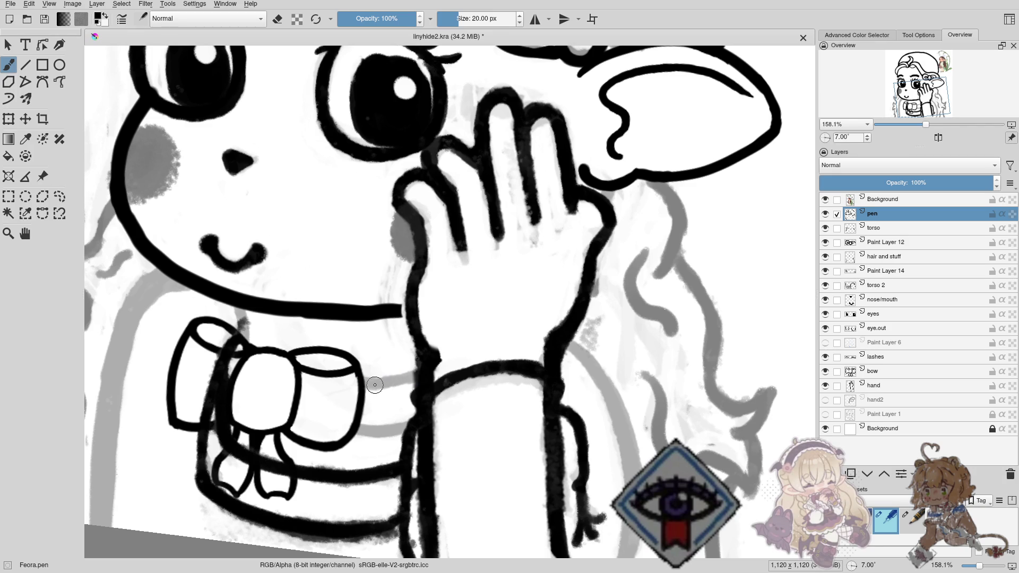
{"action": "mouse_move", "coordinate": [387, 381]}
{"action": "left_mouse_down"}
{"action": "mouse_move", "coordinate": [427, 375]}
{"action": "mouse_move", "coordinate": [368, 383]}
{"action": "left_mouse_up"}
{"action": "key", "text": "ctrl+z"}
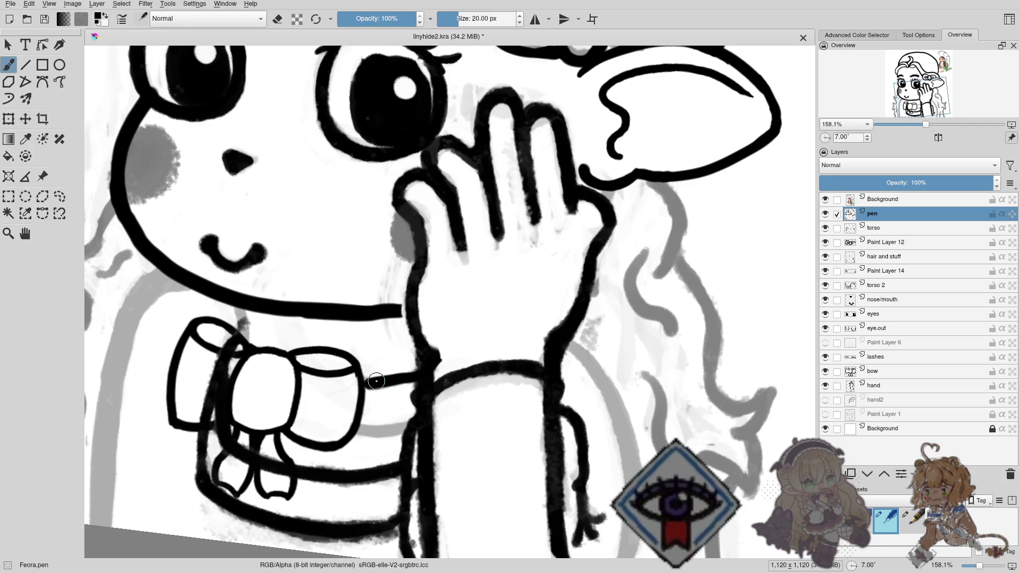
{"action": "key", "text": "ctrl+z"}
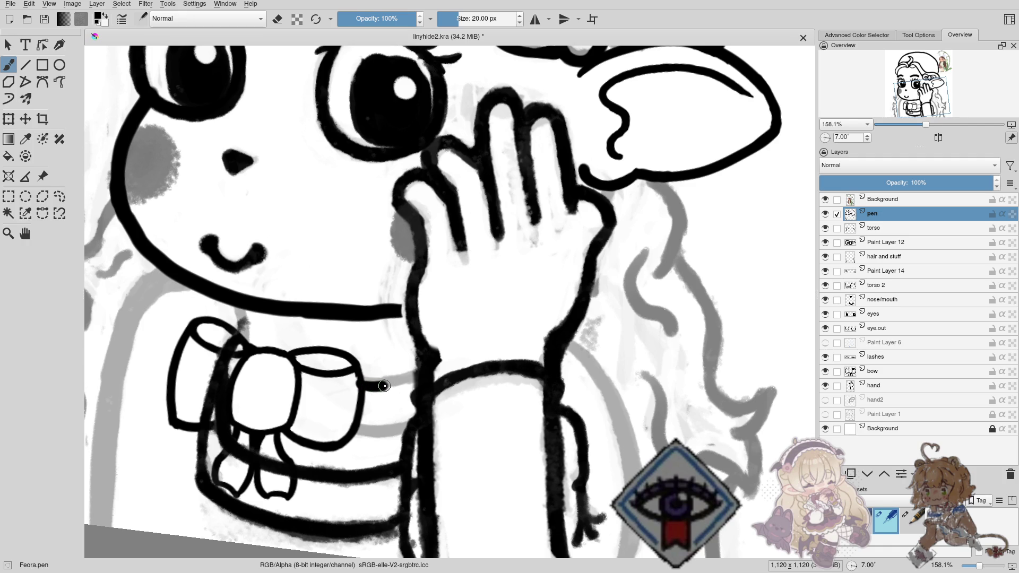
{"action": "mouse_move", "coordinate": [384, 386]}
{"action": "left_mouse_down"}
{"action": "mouse_move", "coordinate": [422, 374]}
{"action": "mouse_move", "coordinate": [380, 382]}
{"action": "left_mouse_up"}
{"action": "key", "text": "ctrl+z"}
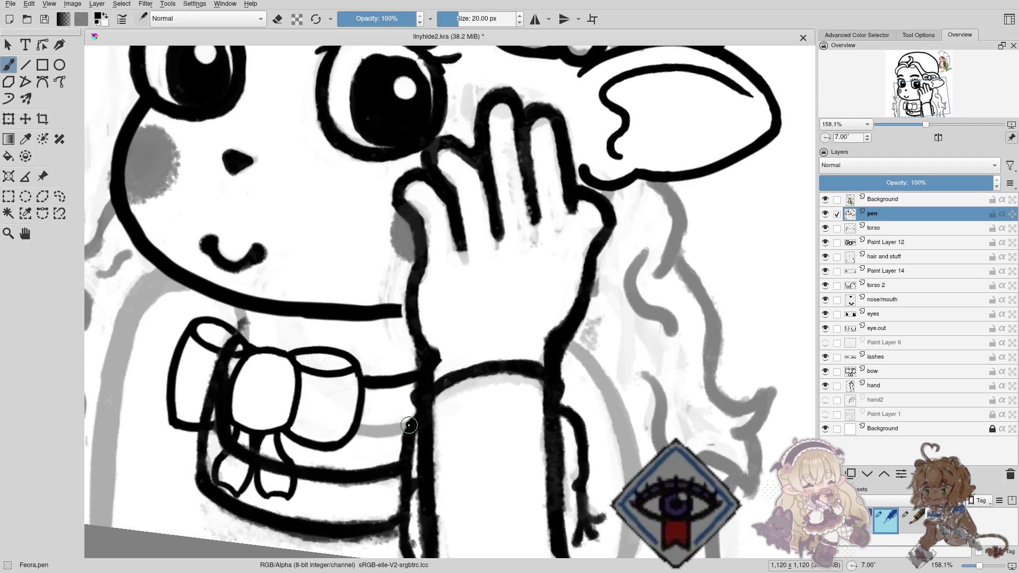
{"action": "key", "text": "ctrl+z"}
{"action": "left_click_drag", "start_coordinate": [410, 424], "coordinate": [355, 427]}
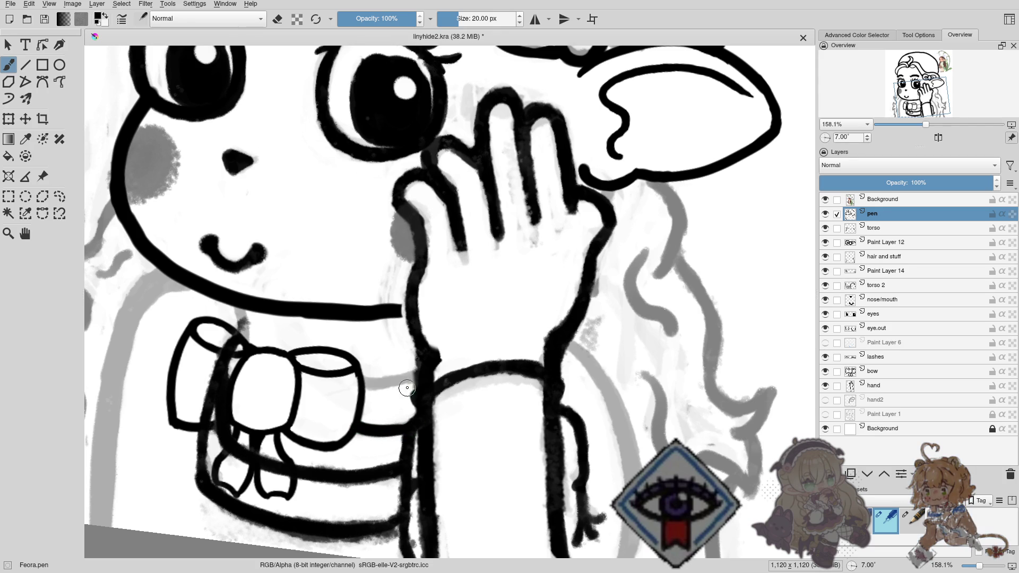
{"action": "left_click_drag", "start_coordinate": [418, 372], "coordinate": [380, 382]}
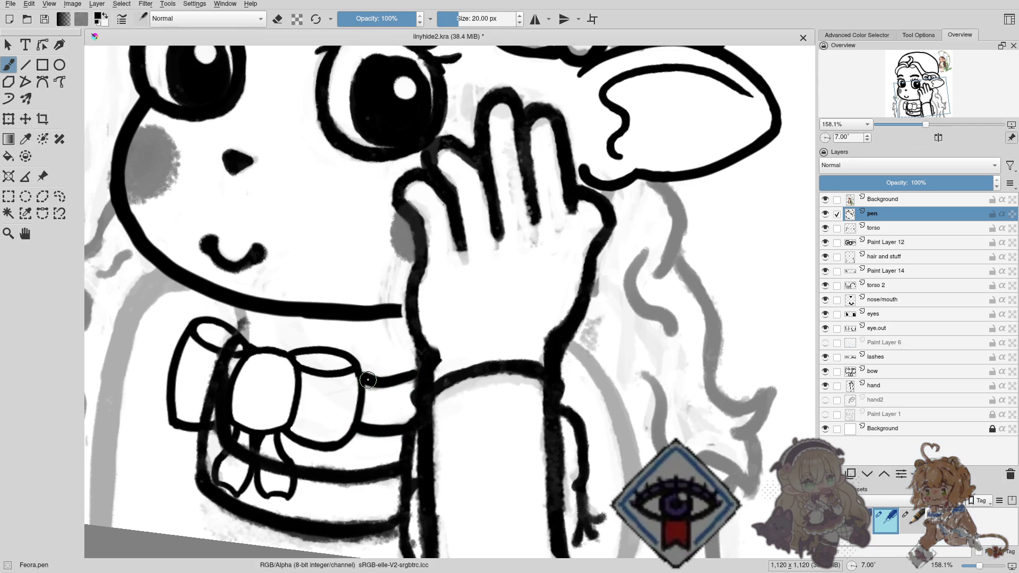
{"action": "key", "text": "ctrl+z"}
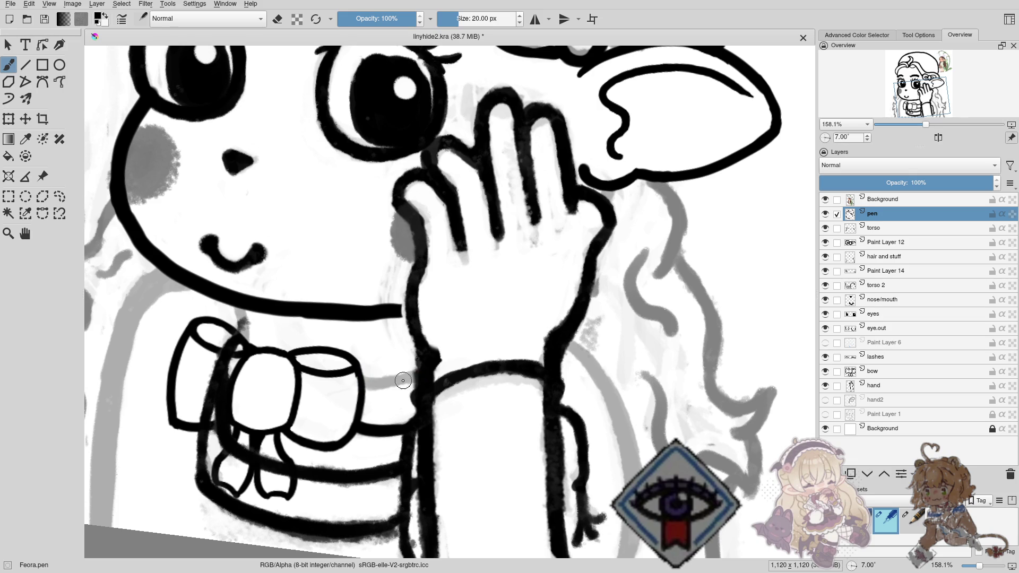
{"action": "left_click_drag", "start_coordinate": [413, 379], "coordinate": [366, 381]}
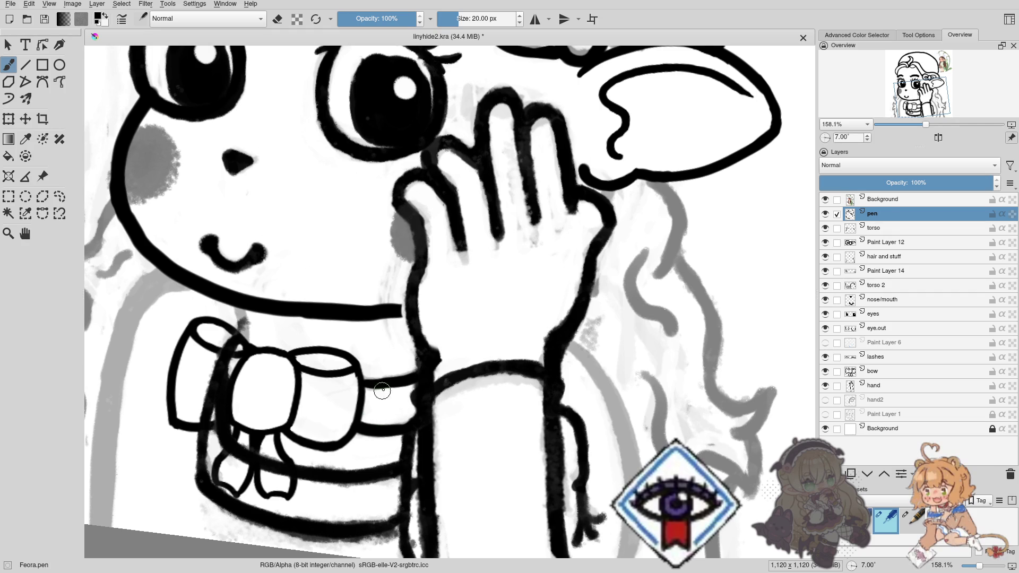
{"action": "left_click_drag", "start_coordinate": [379, 380], "coordinate": [403, 361]}
{"action": "scroll", "coordinate": [414, 361], "scroll_direction": "down", "scroll_amount": 1}
{"action": "scroll", "coordinate": [427, 362], "scroll_direction": "down", "scroll_amount": 1}
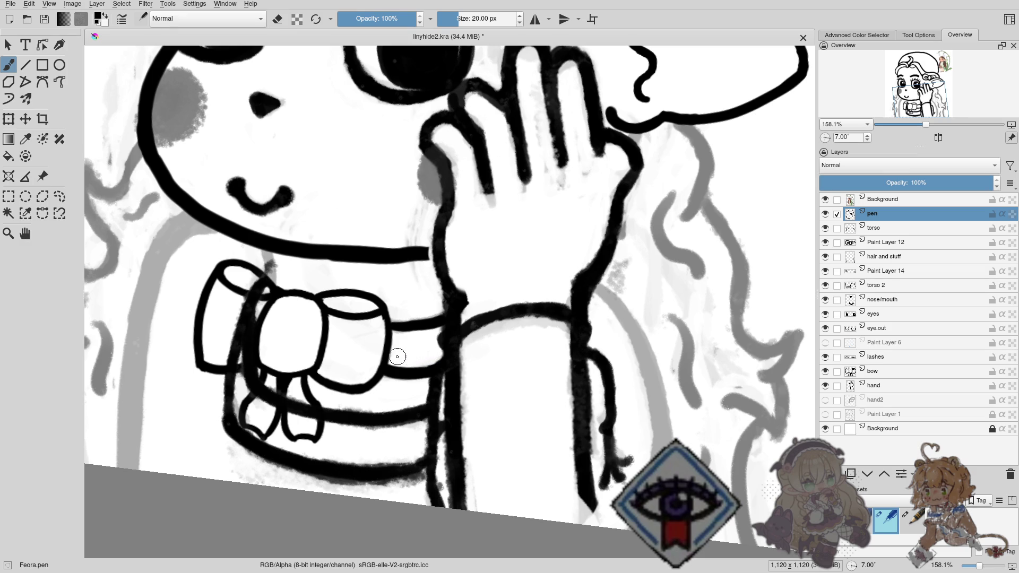
{"action": "mouse_move", "coordinate": [382, 353]}
{"action": "left_mouse_down"}
{"action": "mouse_move", "coordinate": [441, 385]}
{"action": "mouse_move", "coordinate": [425, 406]}
{"action": "mouse_move", "coordinate": [296, 311]}
{"action": "left_mouse_up"}
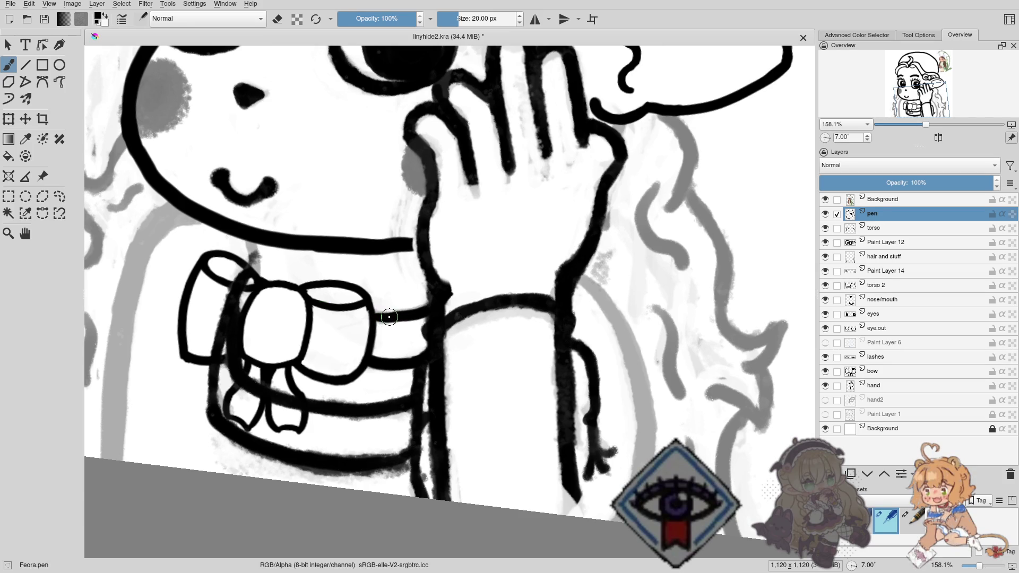
{"action": "left_click_drag", "start_coordinate": [394, 317], "coordinate": [378, 316]}
{"action": "left_click", "coordinate": [827, 228]}
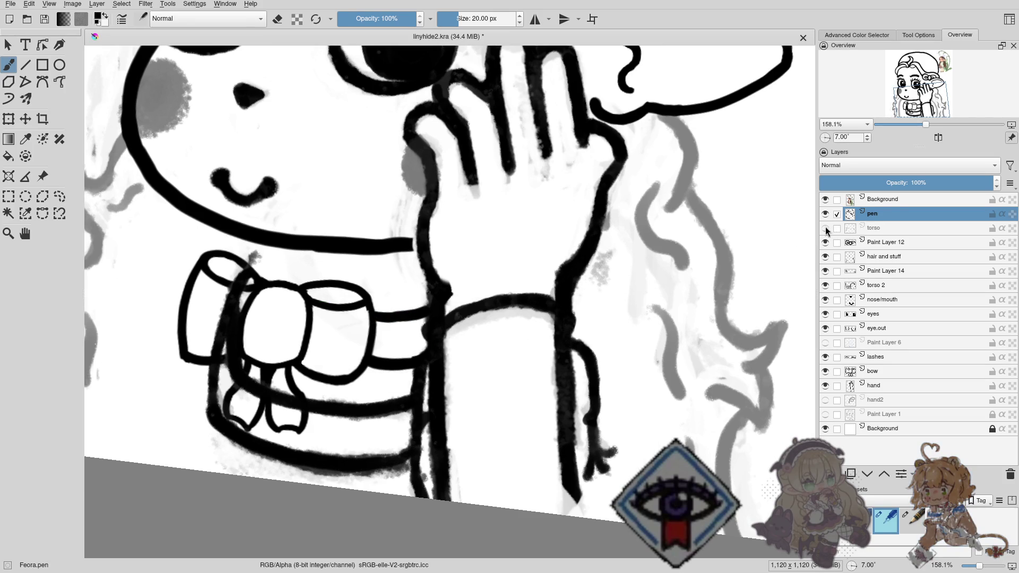
{"action": "left_click", "coordinate": [827, 228]}
{"action": "left_click", "coordinate": [827, 228]}
{"action": "left_click", "coordinate": [827, 228]}
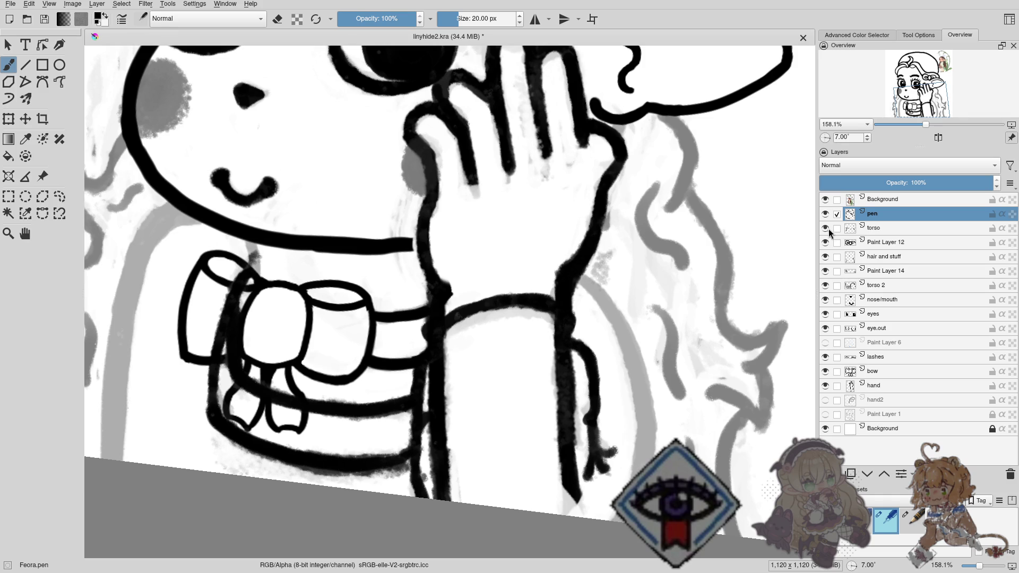
Ink the arm's outer curve running down from the wrist, redoing failed strokes.
{"action": "left_click_drag", "start_coordinate": [781, 257], "coordinate": [664, 256]}
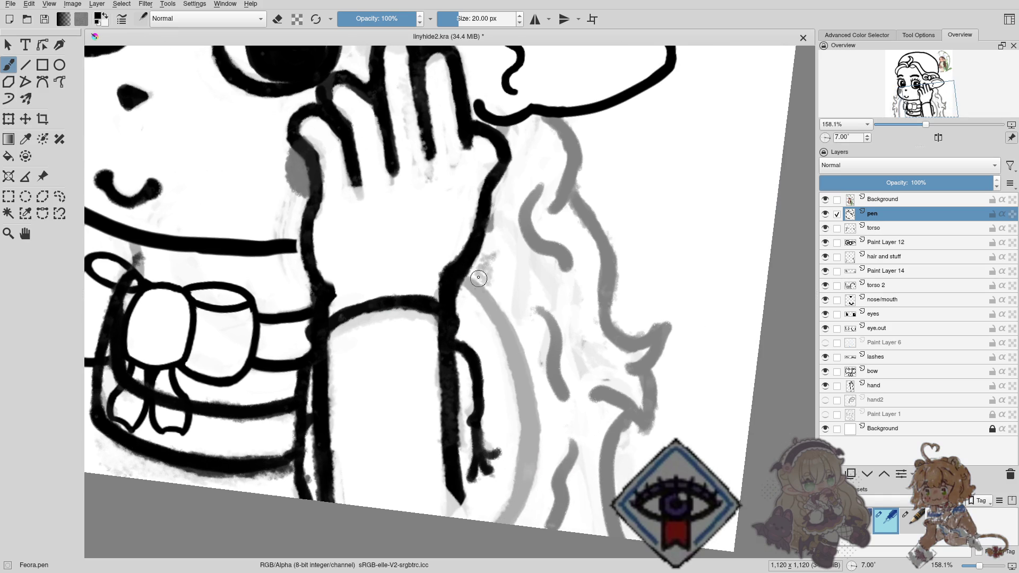
{"action": "left_click_drag", "start_coordinate": [459, 277], "coordinate": [483, 298]}
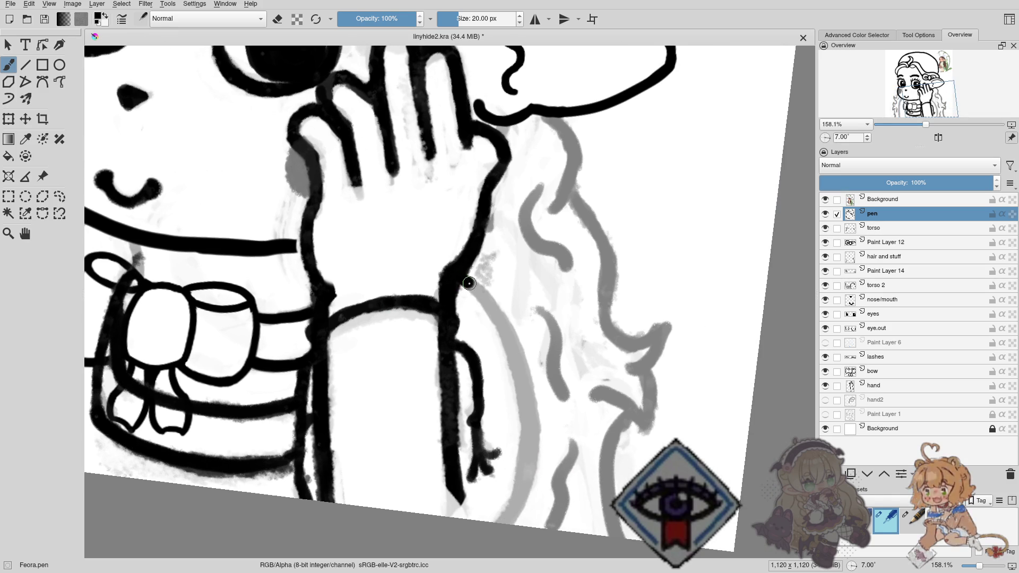
{"action": "left_click_drag", "start_coordinate": [525, 424], "coordinate": [490, 522]}
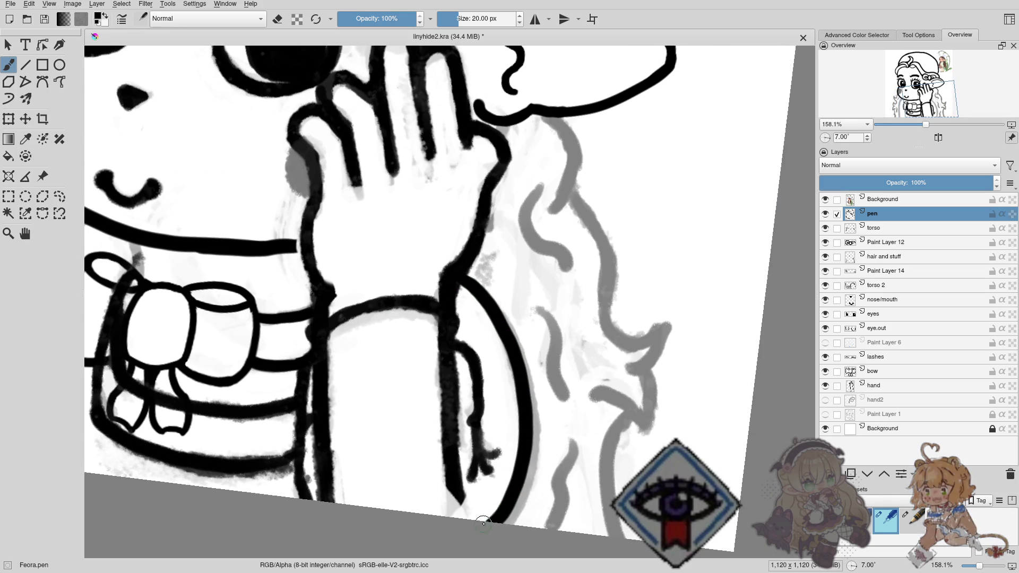
{"action": "key", "text": "ctrl+z"}
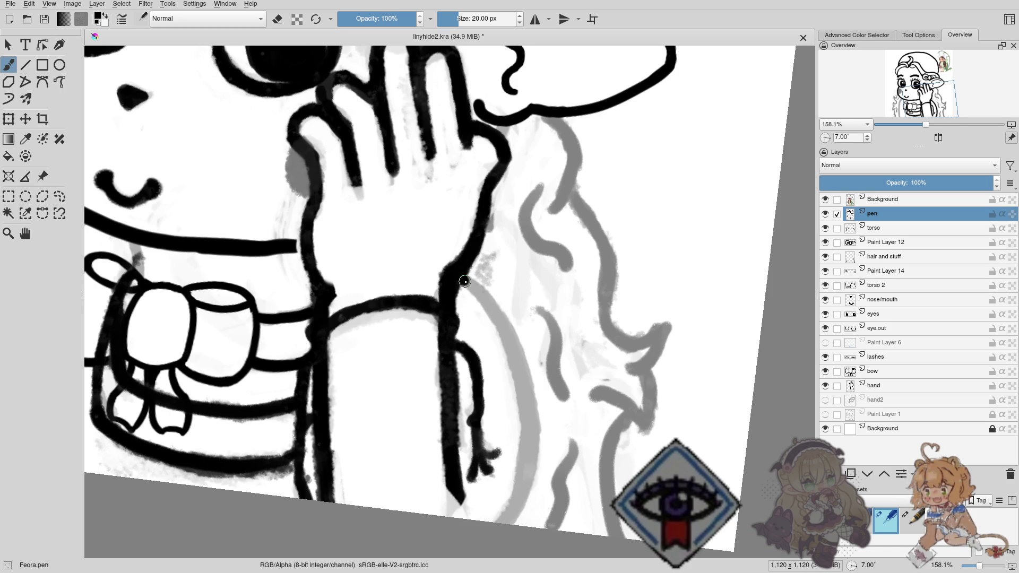
{"action": "left_click_drag", "start_coordinate": [456, 276], "coordinate": [482, 296]}
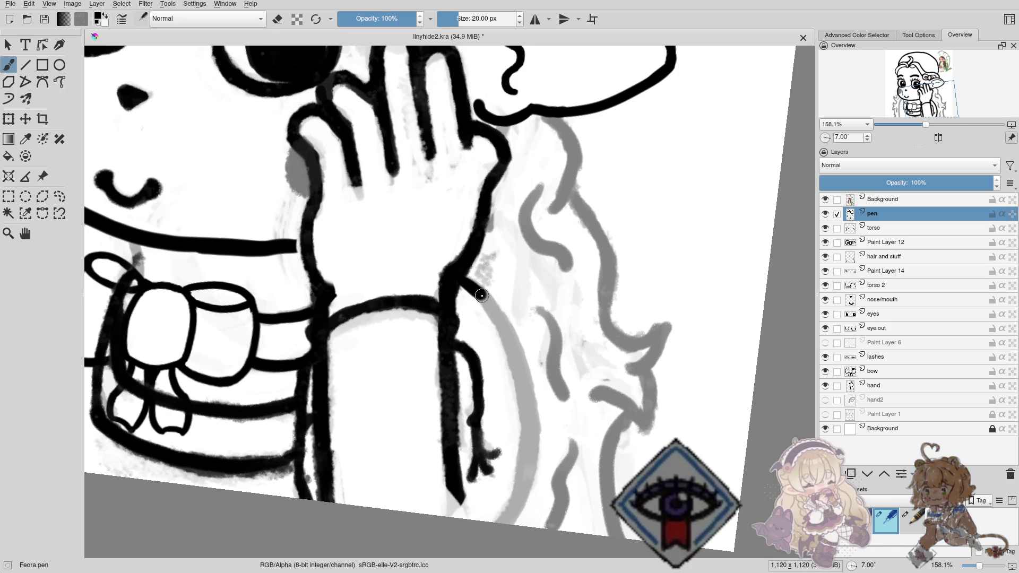
{"action": "left_click_drag", "start_coordinate": [510, 336], "coordinate": [490, 521]}
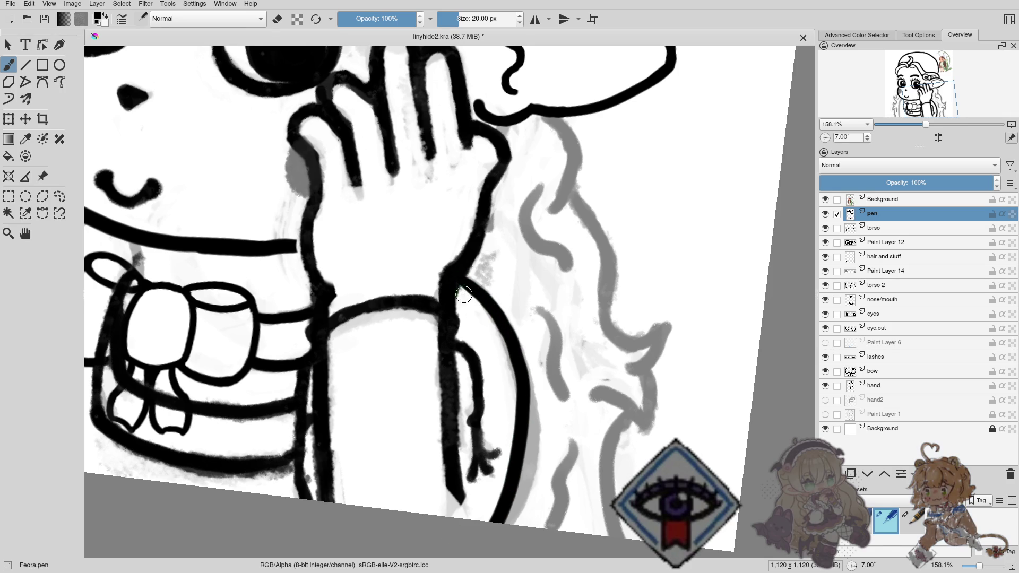
{"action": "key", "text": "ctrl+z"}
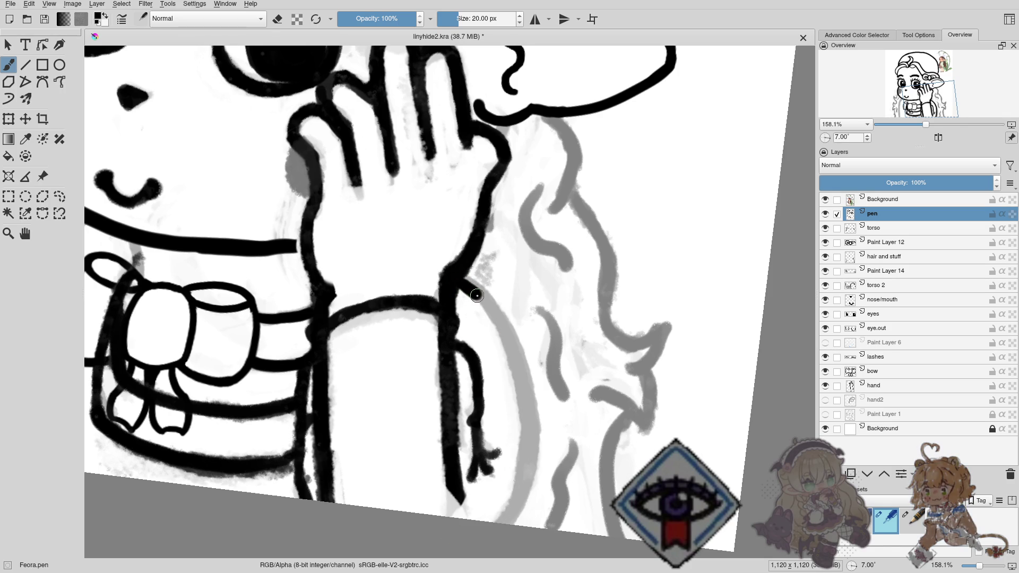
{"action": "left_click_drag", "start_coordinate": [518, 364], "coordinate": [482, 546]}
{"action": "key", "text": "ctrl+z"}
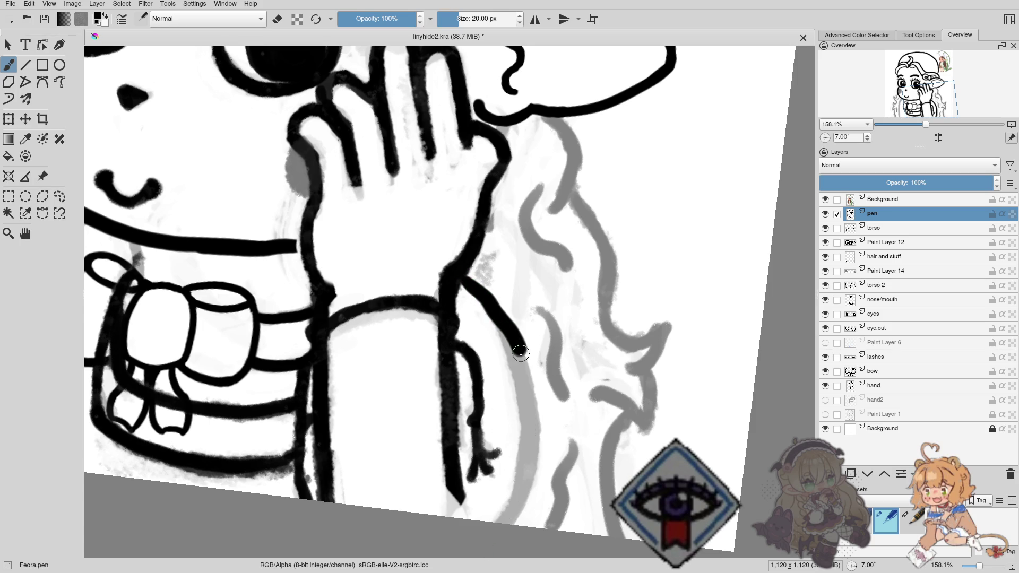
{"action": "left_click_drag", "start_coordinate": [520, 354], "coordinate": [528, 379]}
{"action": "key", "text": "ctrl+z"}
{"action": "mouse_move", "coordinate": [477, 295]}
{"action": "left_mouse_down"}
{"action": "mouse_move", "coordinate": [513, 345]}
{"action": "mouse_move", "coordinate": [526, 457]}
{"action": "left_mouse_up"}
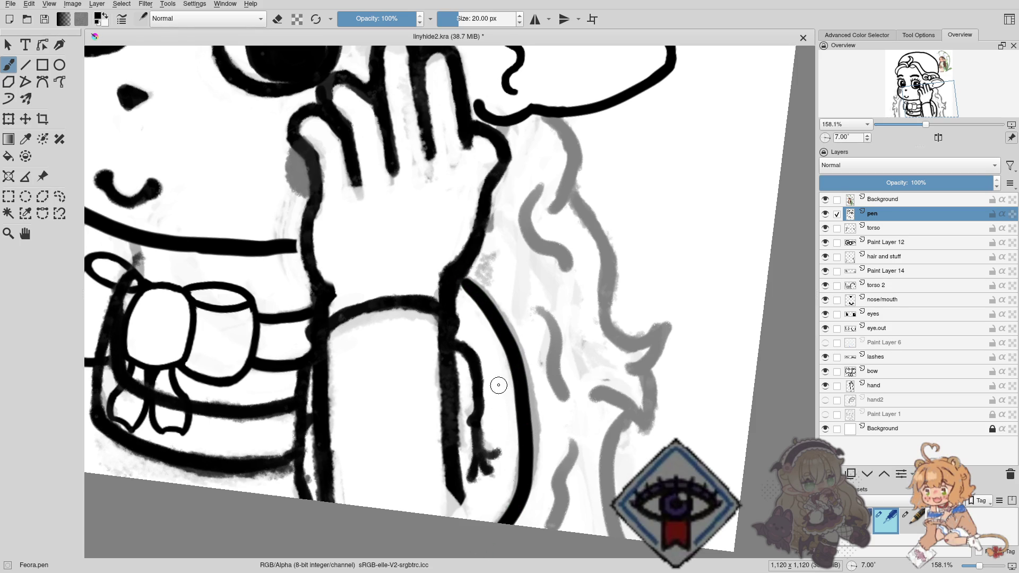
Try inking the body's left side and neck line below the chin, undoing each attempt.
{"action": "scroll", "coordinate": [466, 354], "scroll_direction": "left", "scroll_amount": 5}
{"action": "scroll", "coordinate": [509, 348], "scroll_direction": "left", "scroll_amount": 5}
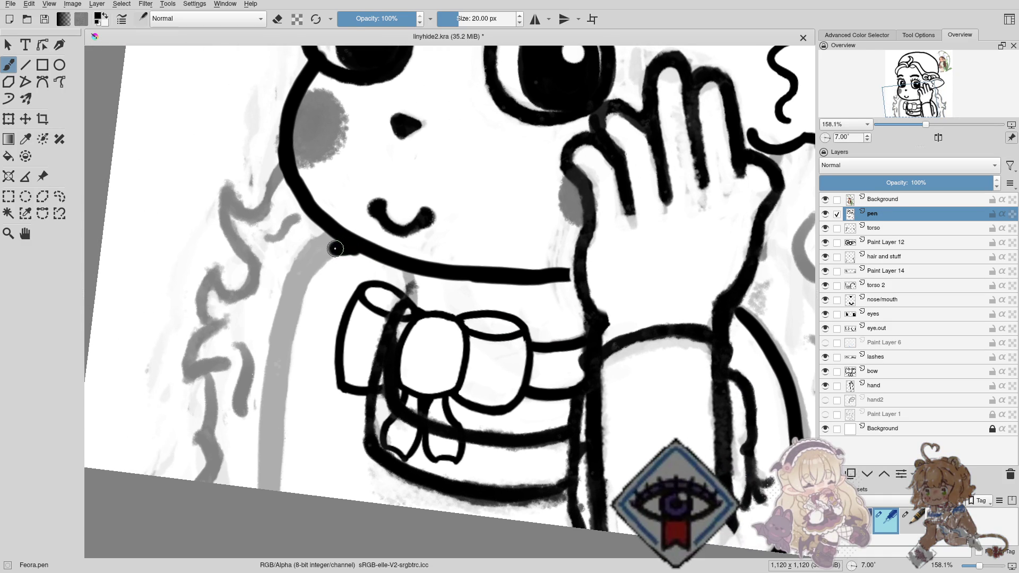
{"action": "left_click_drag", "start_coordinate": [279, 376], "coordinate": [285, 508]}
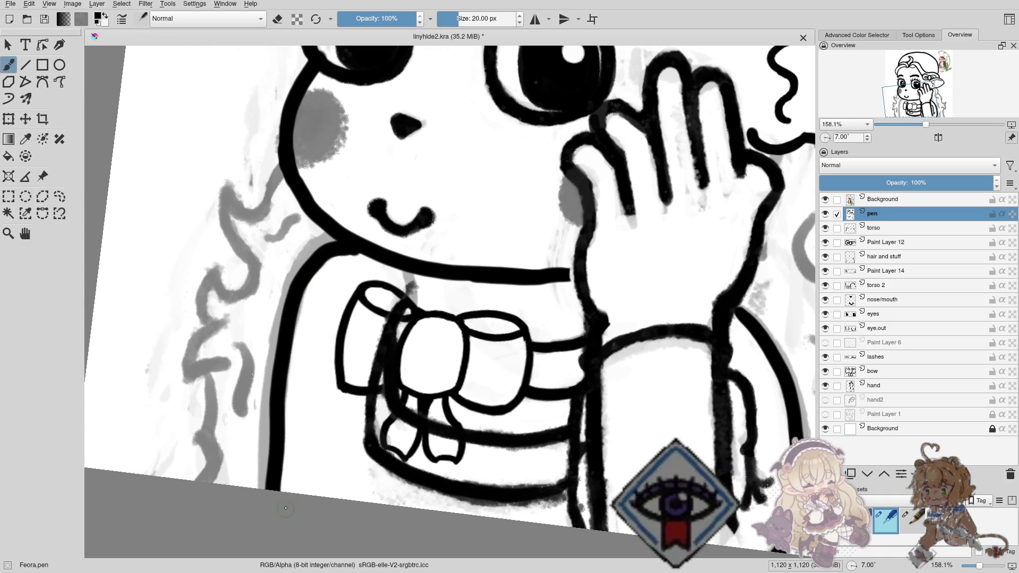
{"action": "key", "text": "ctrl+z"}
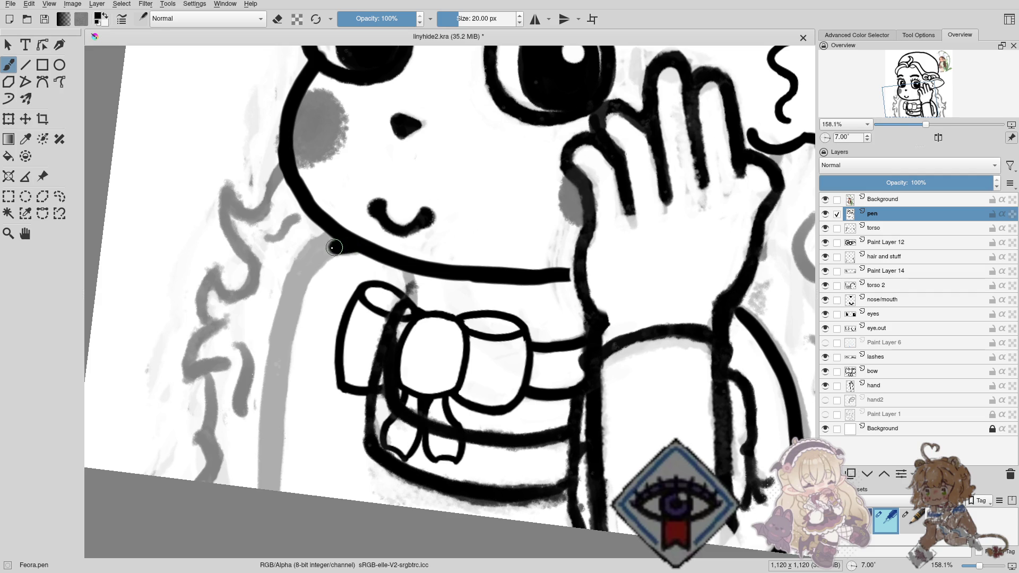
{"action": "left_click_drag", "start_coordinate": [333, 248], "coordinate": [277, 491]}
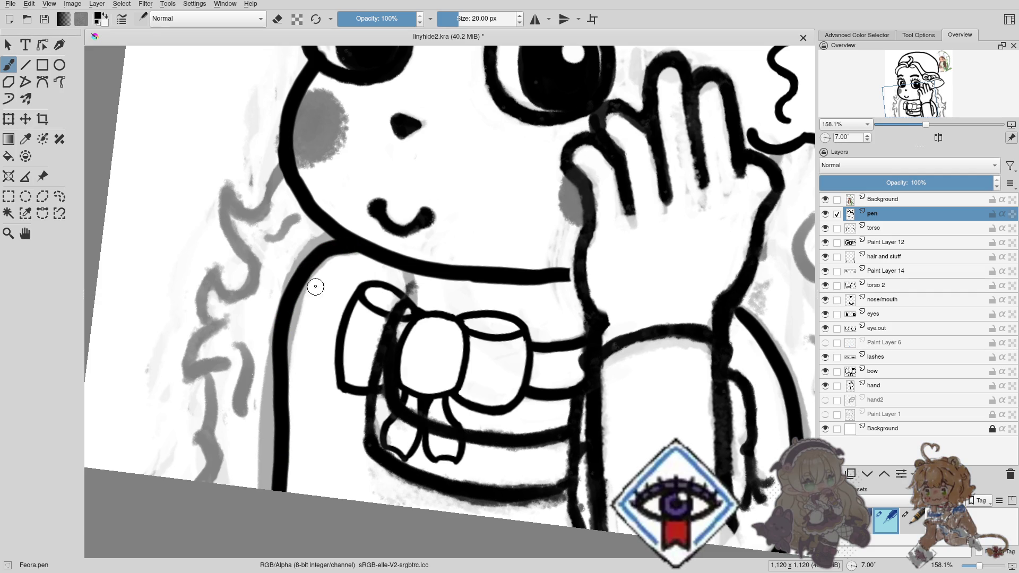
{"action": "key", "text": "ctrl+z"}
{"action": "scroll", "coordinate": [310, 252], "scroll_direction": "down", "scroll_amount": 2}
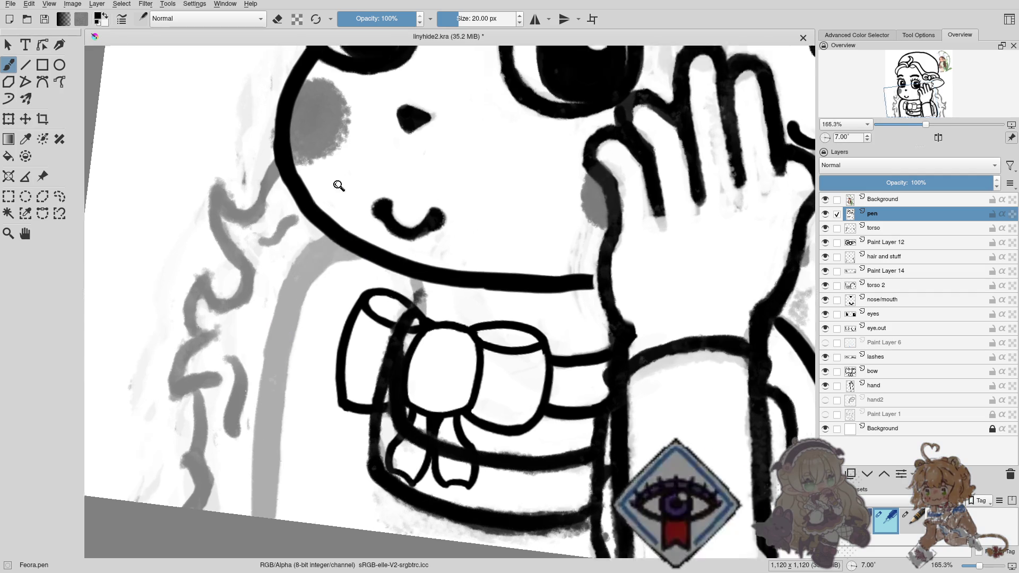
{"action": "scroll", "coordinate": [330, 246], "scroll_direction": "down", "scroll_amount": 4}
{"action": "mouse_move", "coordinate": [330, 246]}
{"action": "left_mouse_down"}
{"action": "mouse_move", "coordinate": [375, 267]}
{"action": "mouse_move", "coordinate": [384, 246]}
{"action": "mouse_move", "coordinate": [349, 274]}
{"action": "mouse_move", "coordinate": [414, 242]}
{"action": "mouse_move", "coordinate": [377, 219]}
{"action": "left_mouse_up"}
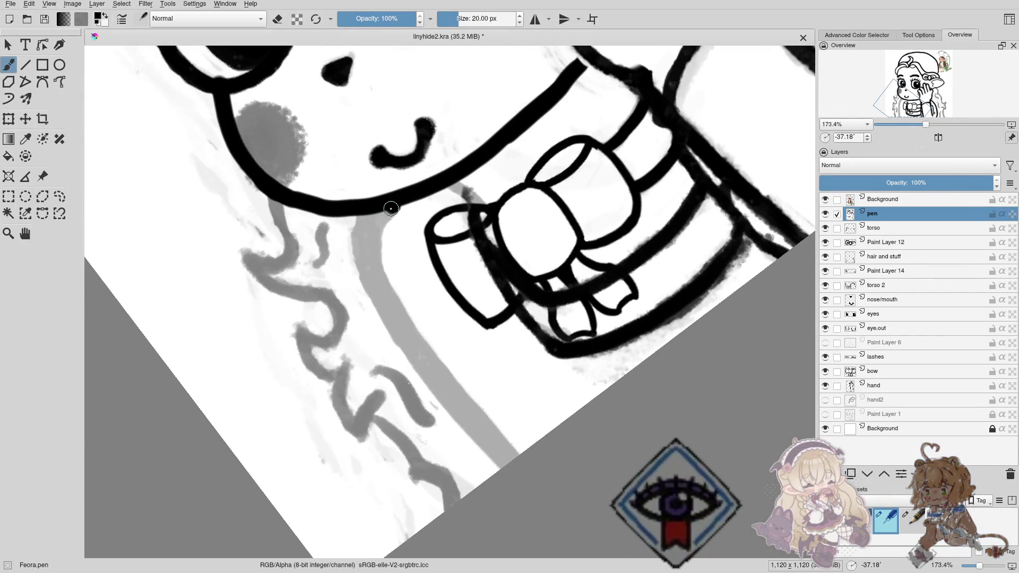
{"action": "left_click_drag", "start_coordinate": [377, 222], "coordinate": [421, 375]}
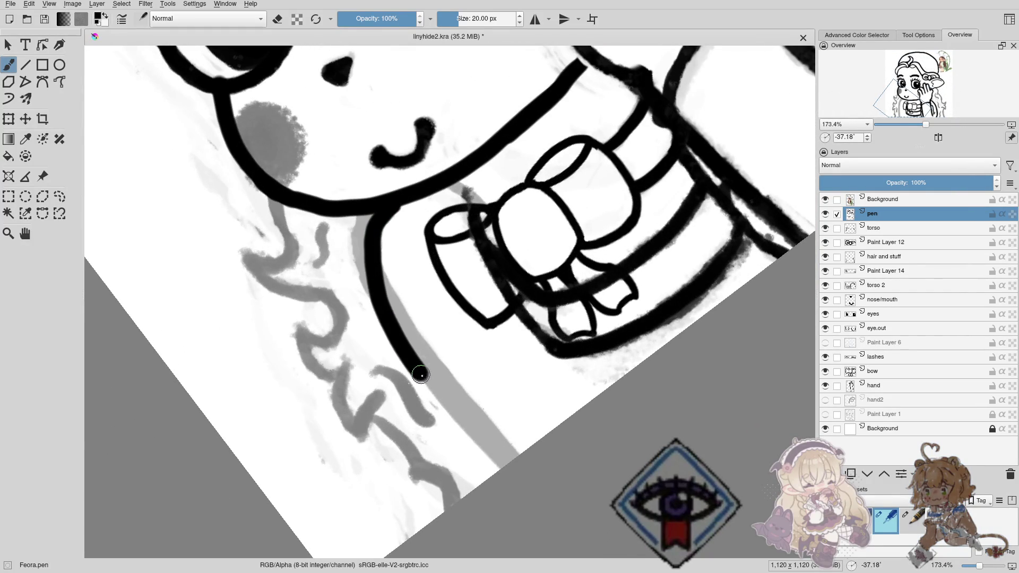
{"action": "scroll", "coordinate": [475, 403], "scroll_direction": "down", "scroll_amount": 3}
{"action": "key", "text": "ctrl+z"}
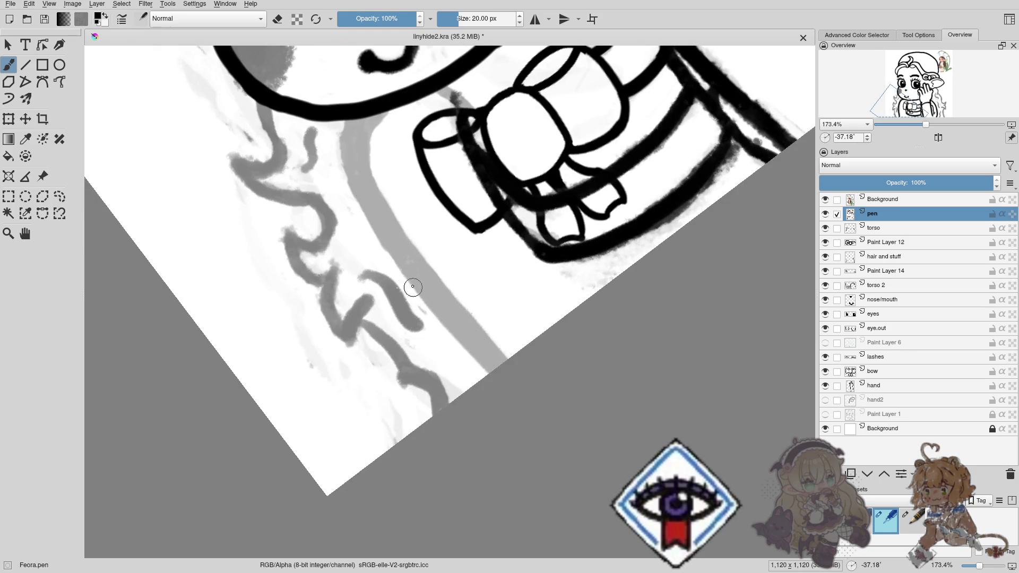
{"action": "scroll", "coordinate": [415, 330], "scroll_direction": "up", "scroll_amount": 2}
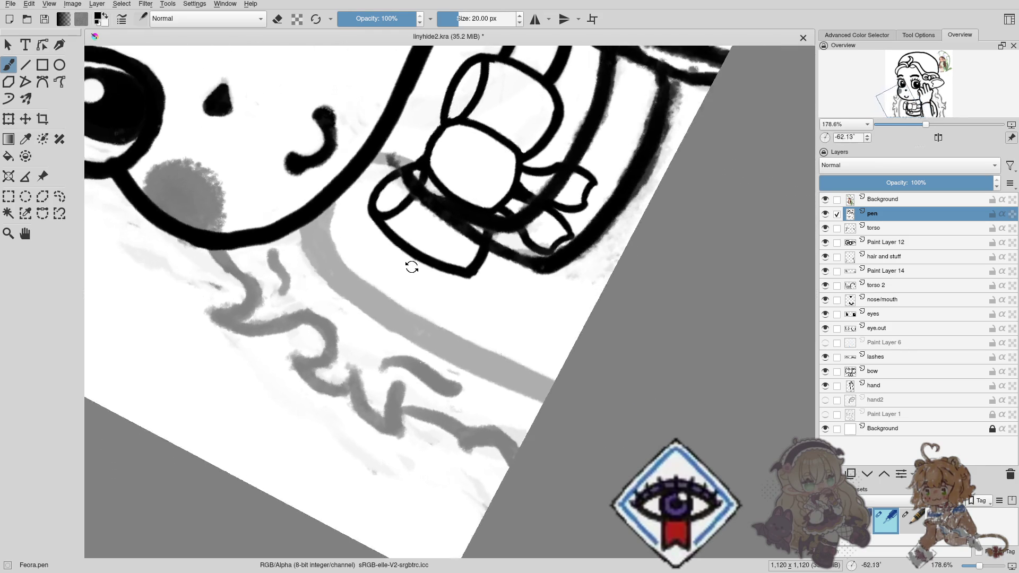
With the canvas rotated nearly upright, ink the left body outline up to the chin.
{"action": "mouse_move", "coordinate": [395, 298]}
{"action": "left_mouse_down"}
{"action": "mouse_move", "coordinate": [475, 177]}
{"action": "mouse_move", "coordinate": [378, 236]}
{"action": "left_mouse_up"}
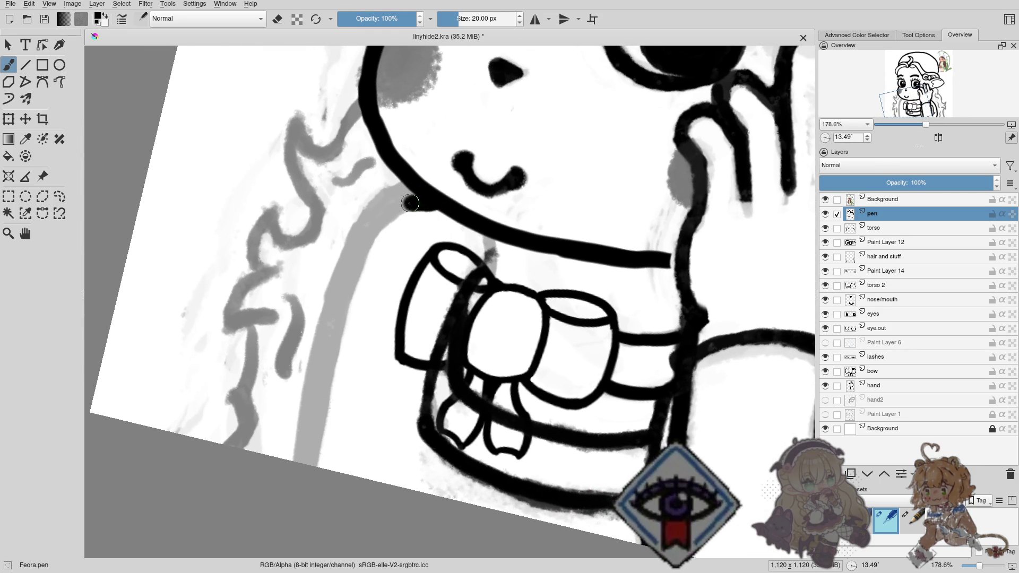
{"action": "left_click_drag", "start_coordinate": [385, 216], "coordinate": [317, 490]}
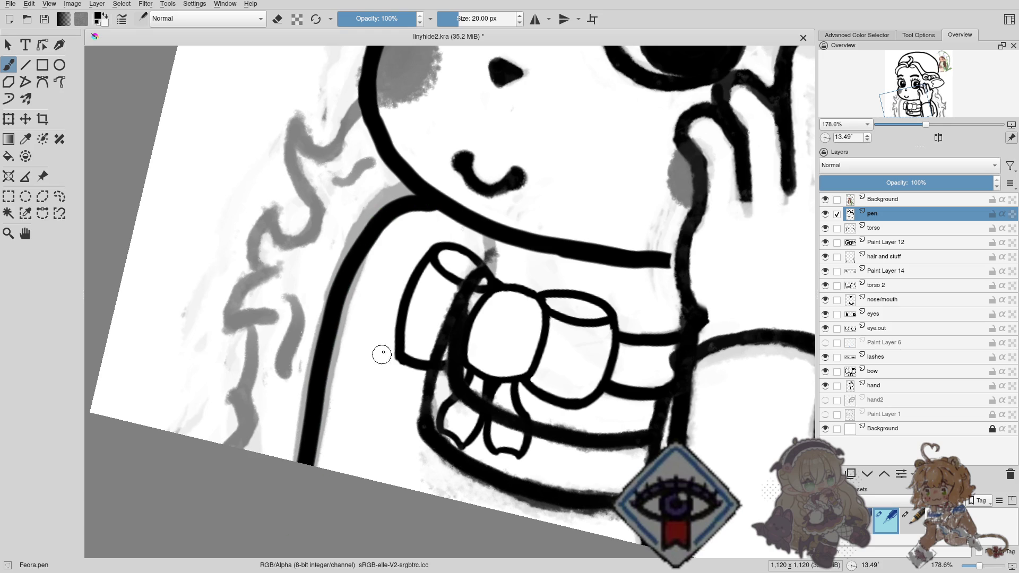
{"action": "key", "text": "ctrl+z"}
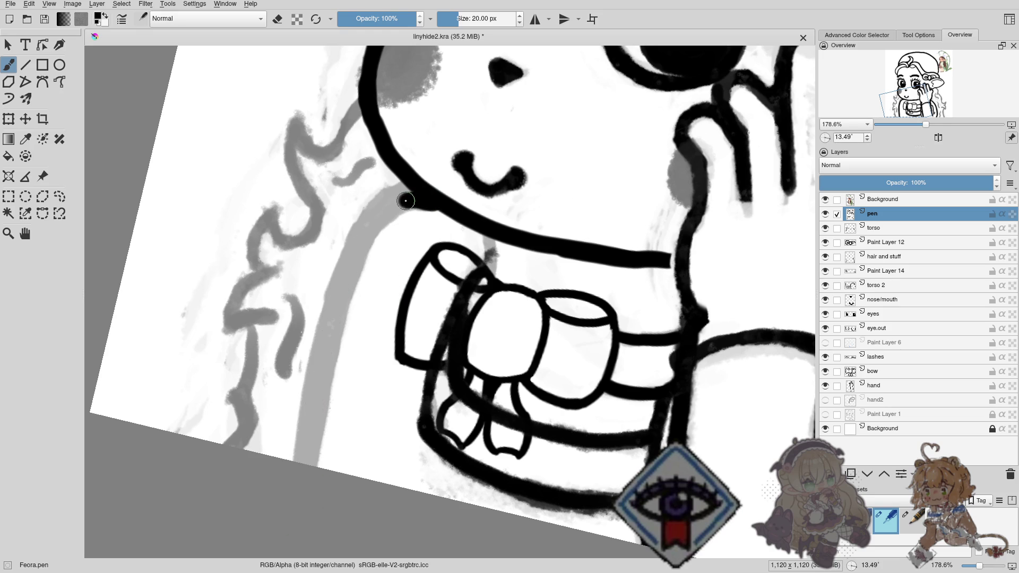
{"action": "left_click_drag", "start_coordinate": [365, 227], "coordinate": [298, 493]}
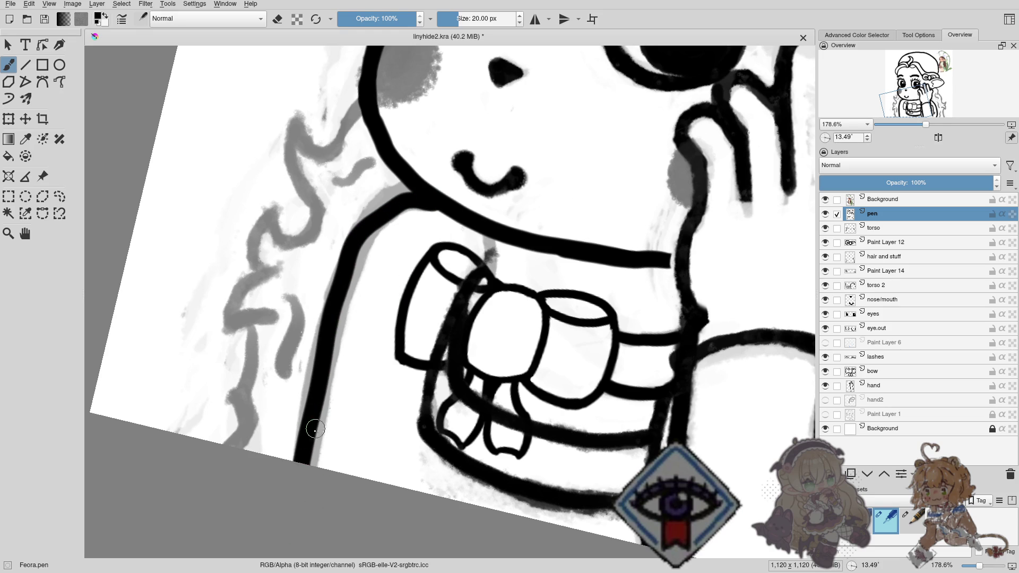
{"action": "key", "text": "ctrl+z"}
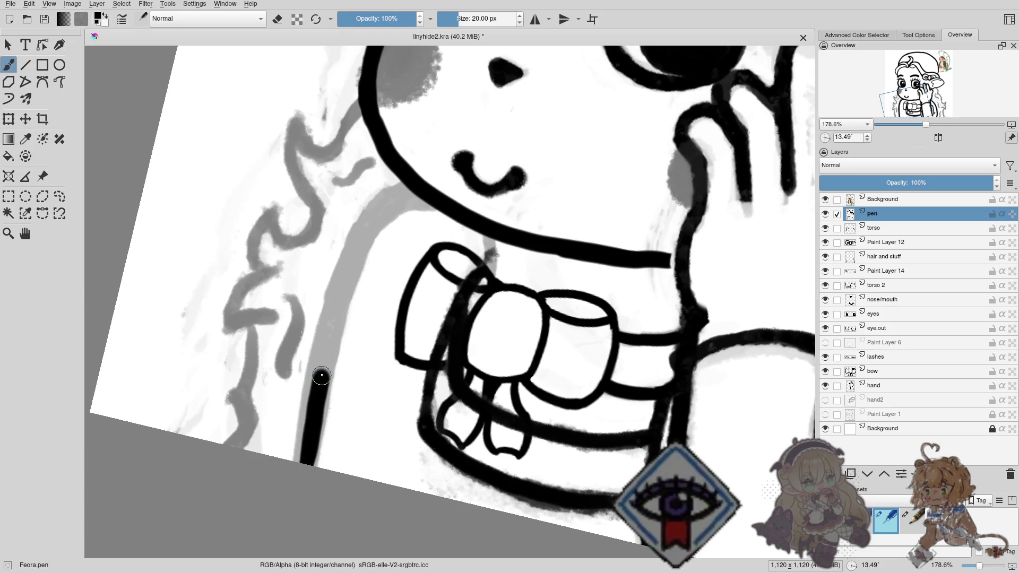
{"action": "left_click_drag", "start_coordinate": [346, 264], "coordinate": [403, 196]}
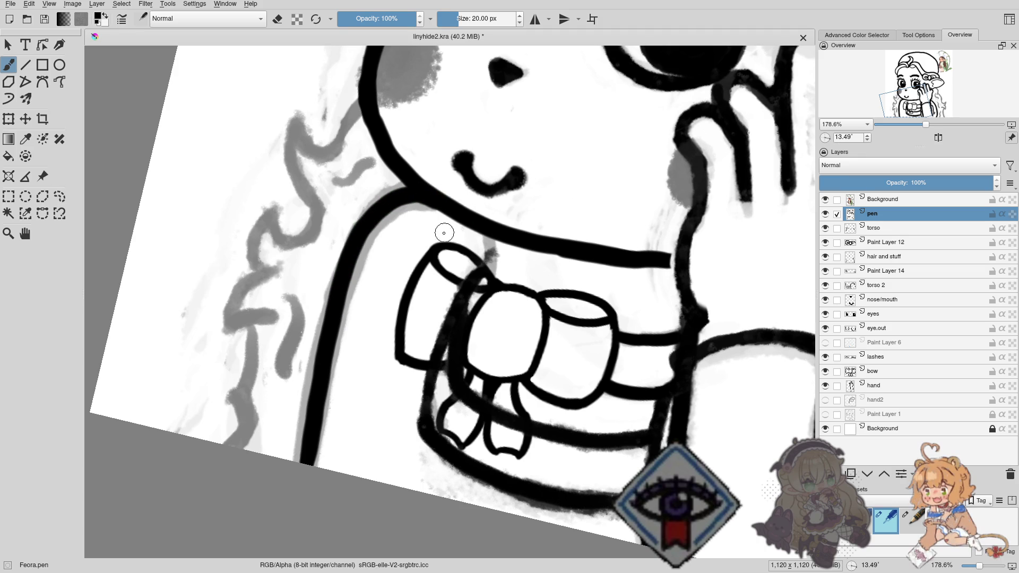
{"action": "mouse_move", "coordinate": [444, 232]}
{"action": "left_mouse_down"}
{"action": "mouse_move", "coordinate": [337, 251]}
{"action": "mouse_move", "coordinate": [202, 370]}
{"action": "mouse_move", "coordinate": [212, 196]}
{"action": "left_mouse_up"}
{"action": "left_click_drag", "start_coordinate": [361, 297], "coordinate": [335, 275]}
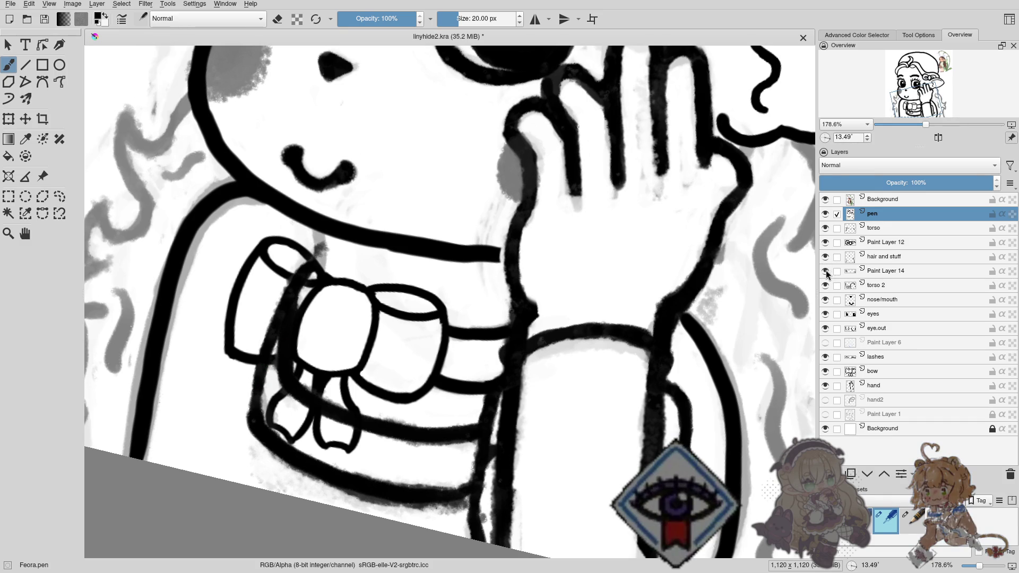
Lower the torso 2 layer's opacity and make the pen layer active.
{"action": "left_click", "coordinate": [889, 287]}
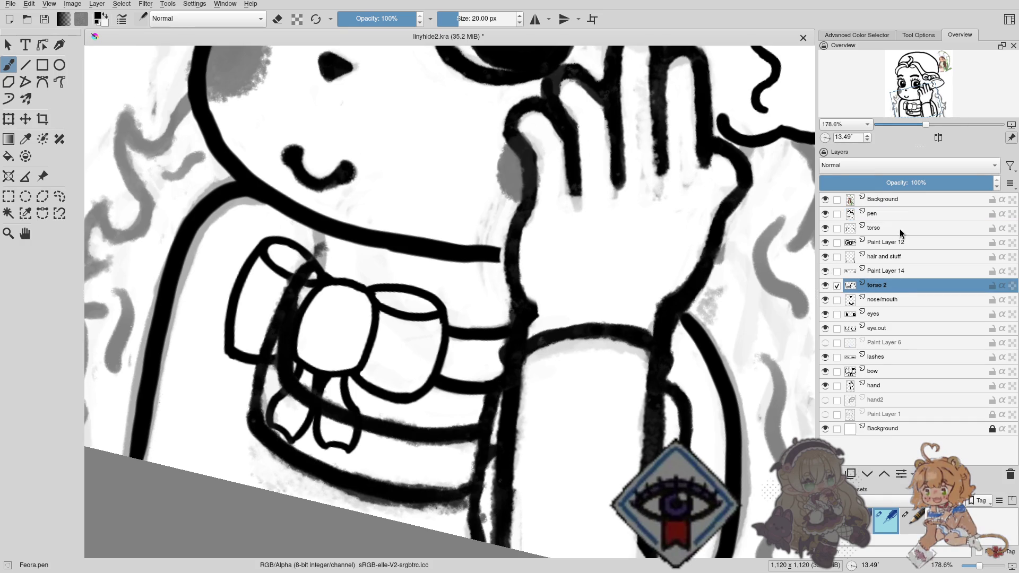
{"action": "left_click_drag", "start_coordinate": [896, 180], "coordinate": [872, 184]}
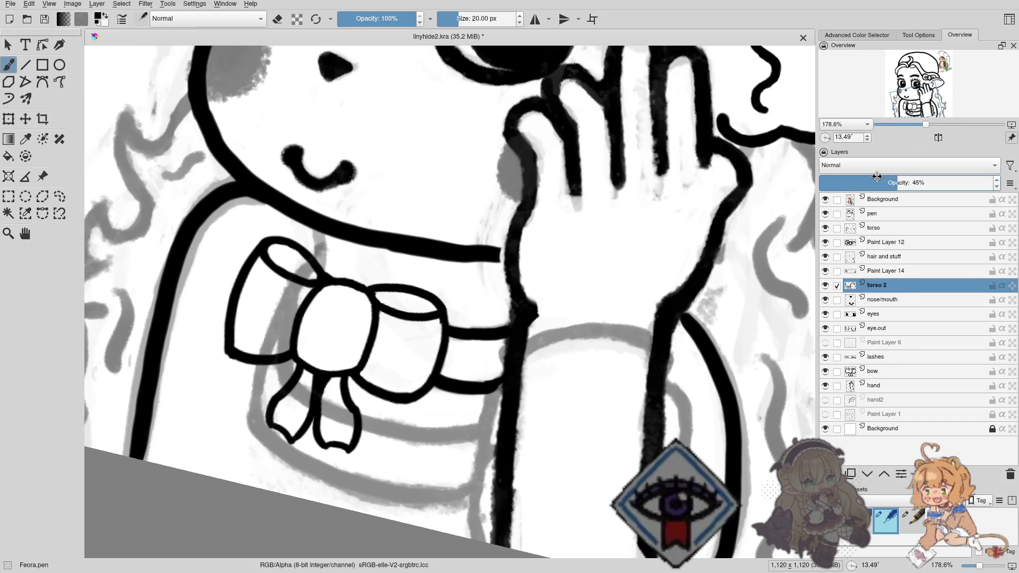
{"action": "left_click", "coordinate": [871, 214]}
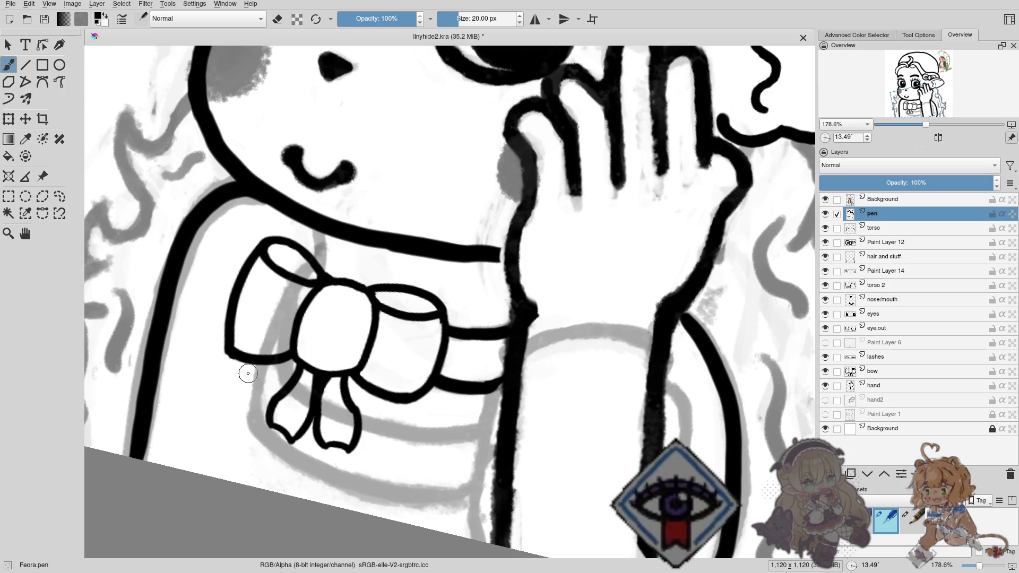
Draw trial lines below the bow's left loop and undo them.
{"action": "mouse_move", "coordinate": [263, 362]}
{"action": "left_mouse_down"}
{"action": "mouse_move", "coordinate": [254, 391]}
{"action": "mouse_move", "coordinate": [273, 445]}
{"action": "left_mouse_up"}
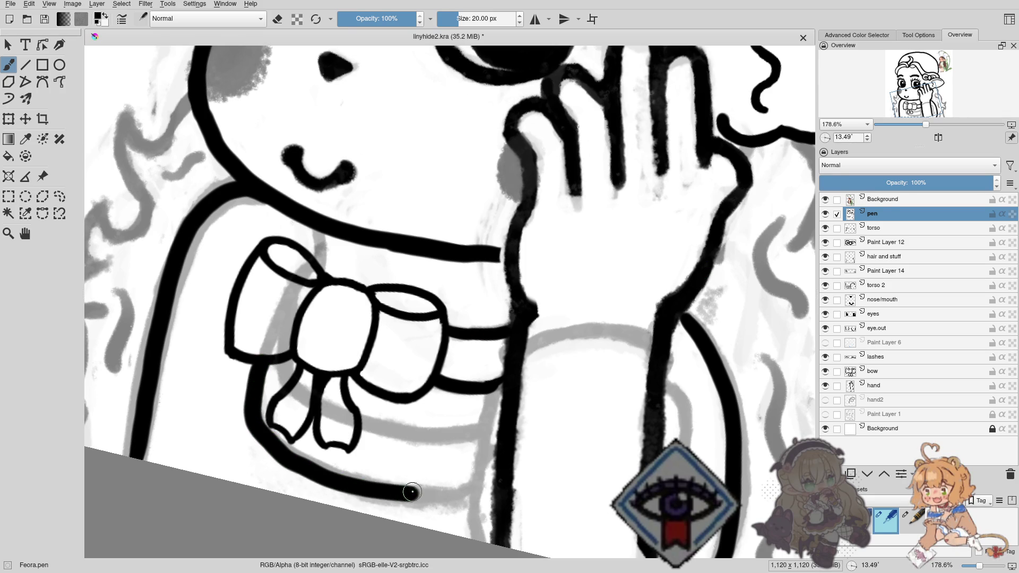
{"action": "key", "text": "ctrl+z"}
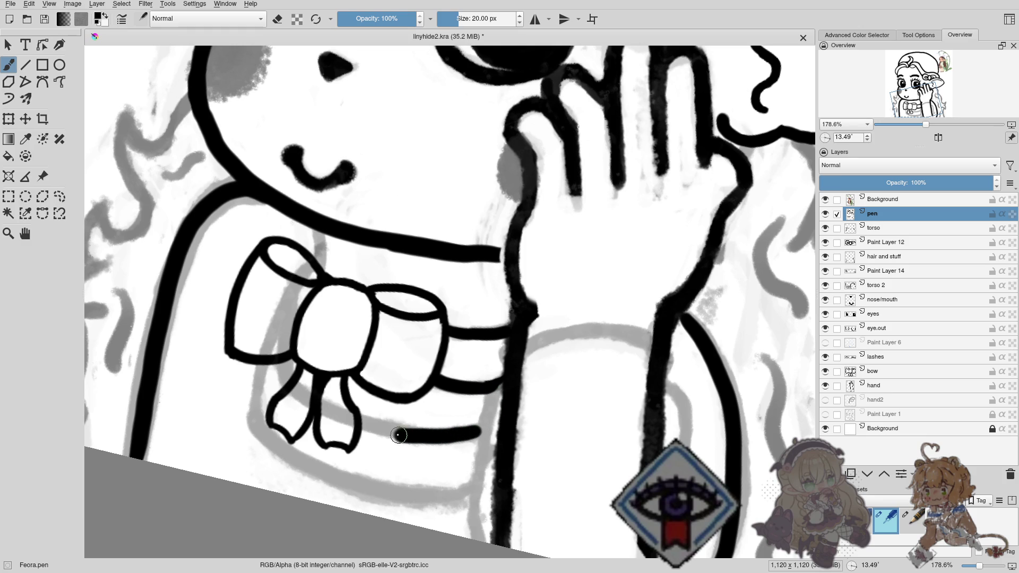
{"action": "key", "text": "ctrl+z"}
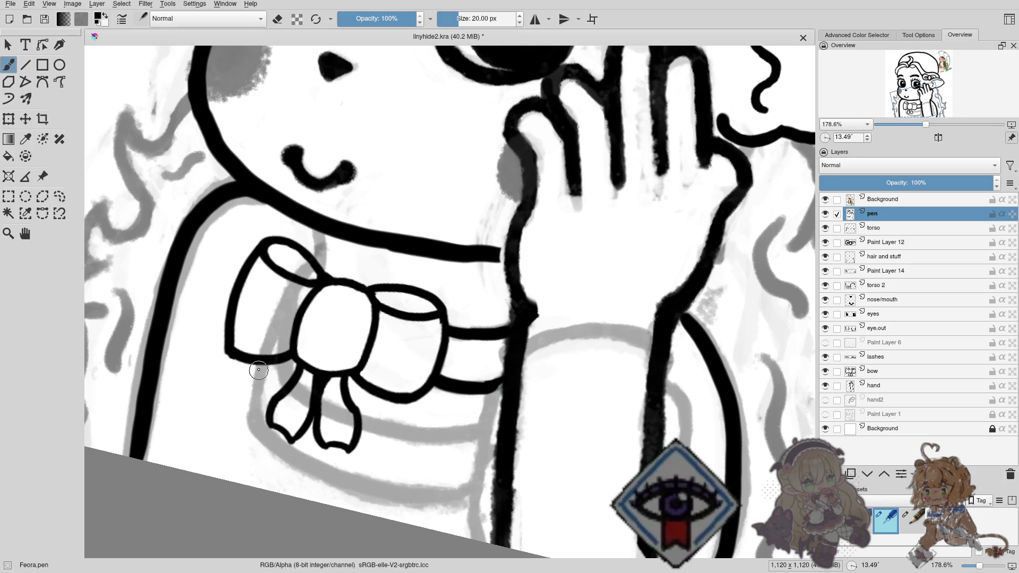
{"action": "mouse_move", "coordinate": [259, 368]}
{"action": "left_mouse_down"}
{"action": "mouse_move", "coordinate": [259, 426]}
{"action": "mouse_move", "coordinate": [301, 463]}
{"action": "left_mouse_up"}
{"action": "key", "text": "ctrl+z"}
{"action": "key", "text": "ctrl+z"}
{"action": "key", "text": "ctrl+z"}
{"action": "scroll", "coordinate": [332, 258], "scroll_direction": "up", "scroll_amount": 2}
Zoom and rotate onto the bow, then ink a curve from the bow top down-left.
{"action": "scroll", "coordinate": [332, 258], "scroll_direction": "up", "scroll_amount": 1}
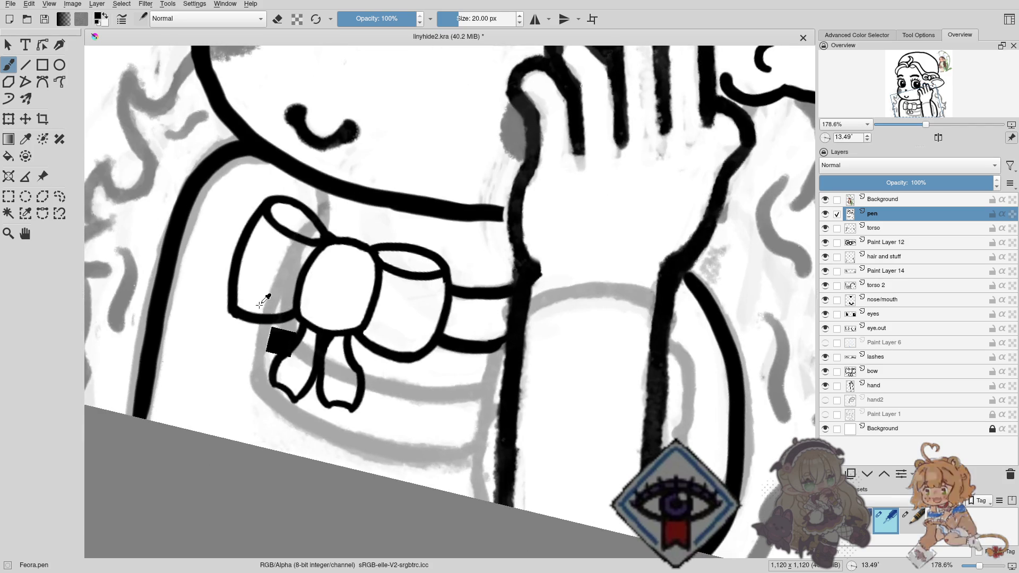
{"action": "scroll", "coordinate": [332, 258], "scroll_direction": "up", "scroll_amount": 2}
{"action": "left_click_drag", "start_coordinate": [332, 259], "coordinate": [304, 297]}
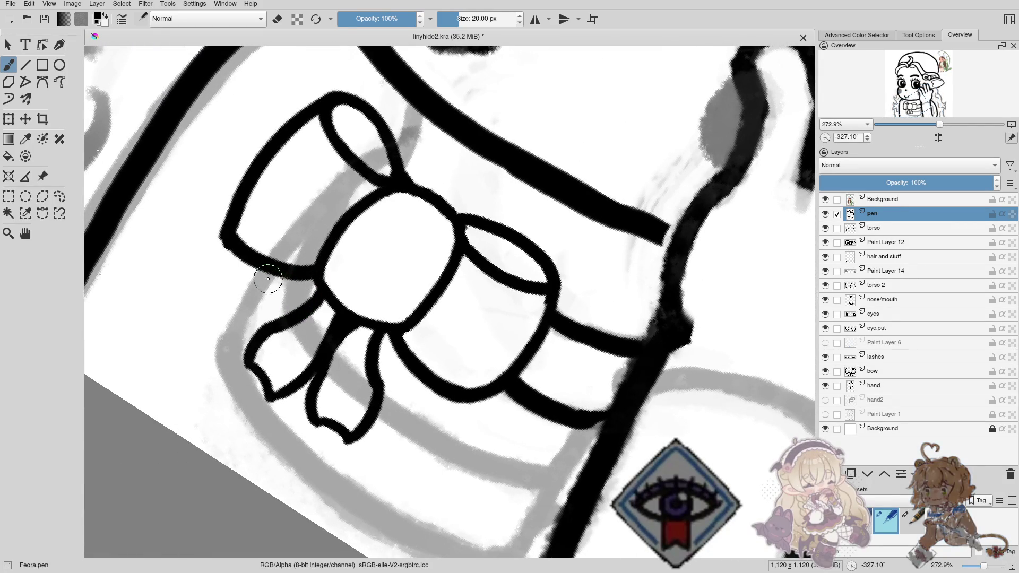
{"action": "mouse_move", "coordinate": [266, 274]}
{"action": "left_mouse_down"}
{"action": "mouse_move", "coordinate": [236, 325]}
{"action": "mouse_move", "coordinate": [248, 252]}
{"action": "mouse_move", "coordinate": [262, 299]}
{"action": "mouse_move", "coordinate": [232, 339]}
{"action": "mouse_move", "coordinate": [386, 166]}
{"action": "left_mouse_up"}
{"action": "key", "text": "ctrl+z"}
{"action": "key", "text": "ctrl+z"}
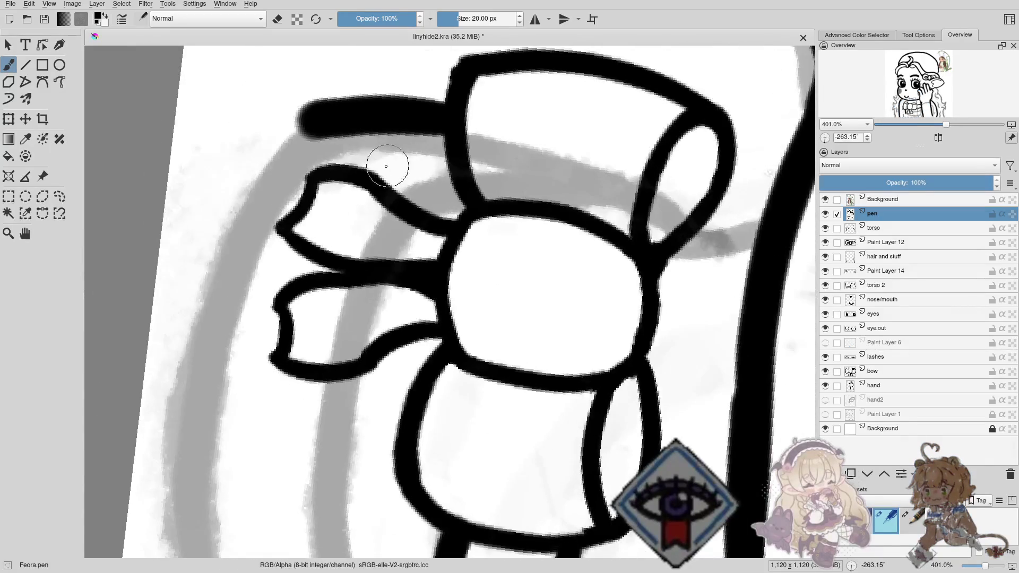
{"action": "scroll", "coordinate": [386, 166], "scroll_direction": "up", "scroll_amount": 3}
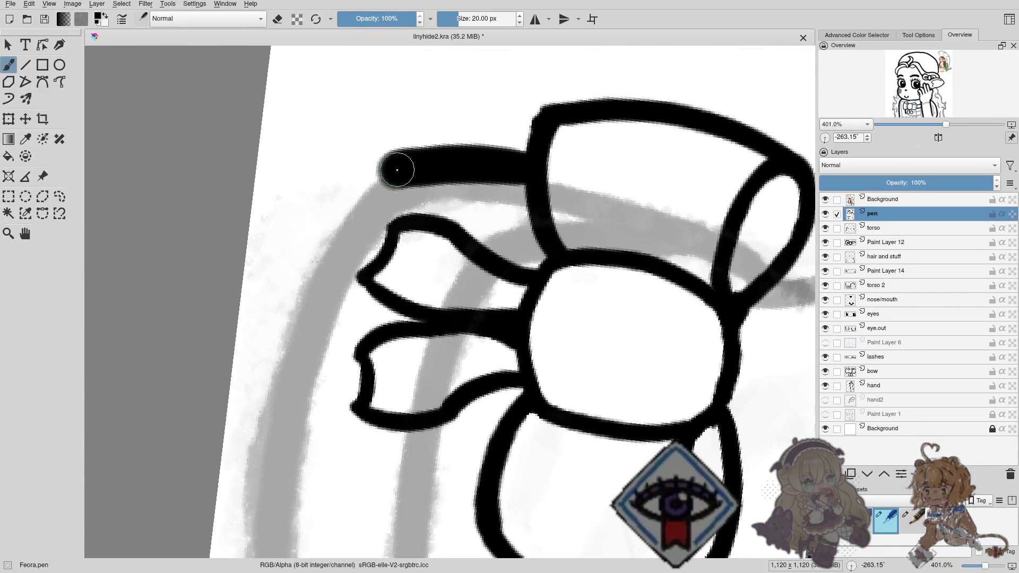
{"action": "left_click_drag", "start_coordinate": [397, 170], "coordinate": [282, 432]}
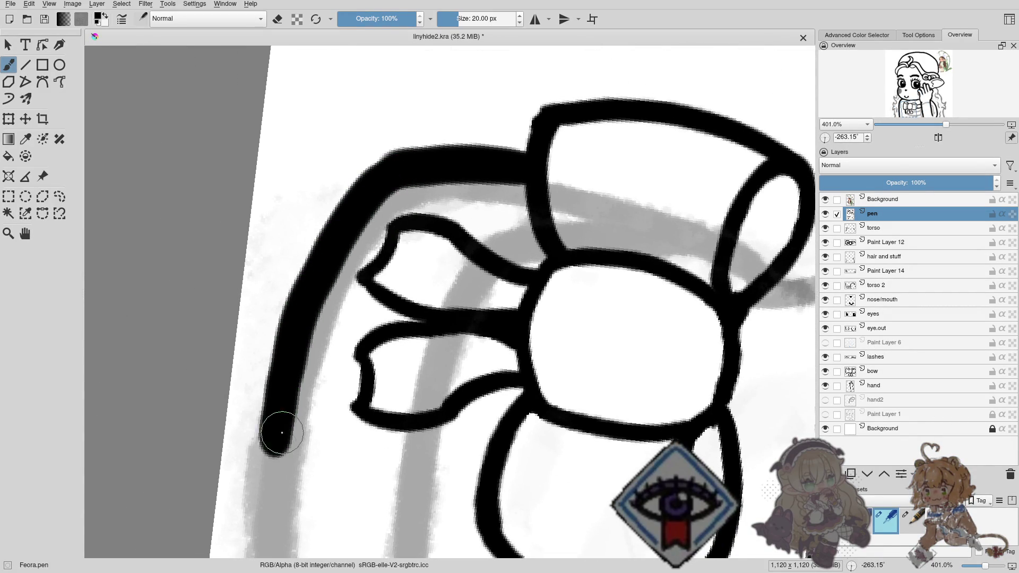
{"action": "key", "text": "ctrl+z"}
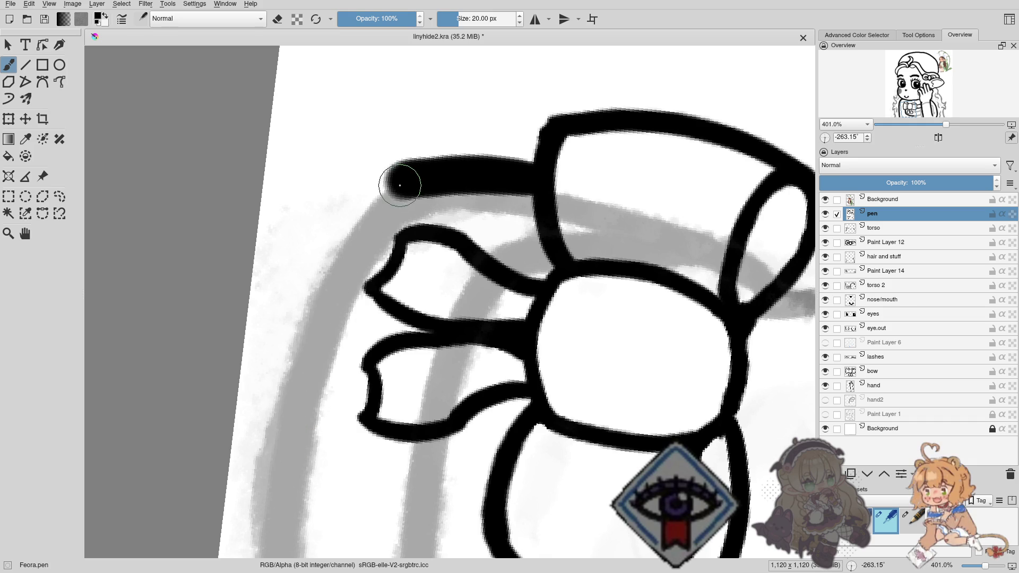
{"action": "left_click_drag", "start_coordinate": [399, 186], "coordinate": [287, 411]}
Extend the left line down to the bottom of the torso.
{"action": "mouse_move", "coordinate": [327, 372]}
{"action": "left_mouse_down"}
{"action": "mouse_move", "coordinate": [377, 195]}
{"action": "mouse_move", "coordinate": [318, 443]}
{"action": "left_mouse_up"}
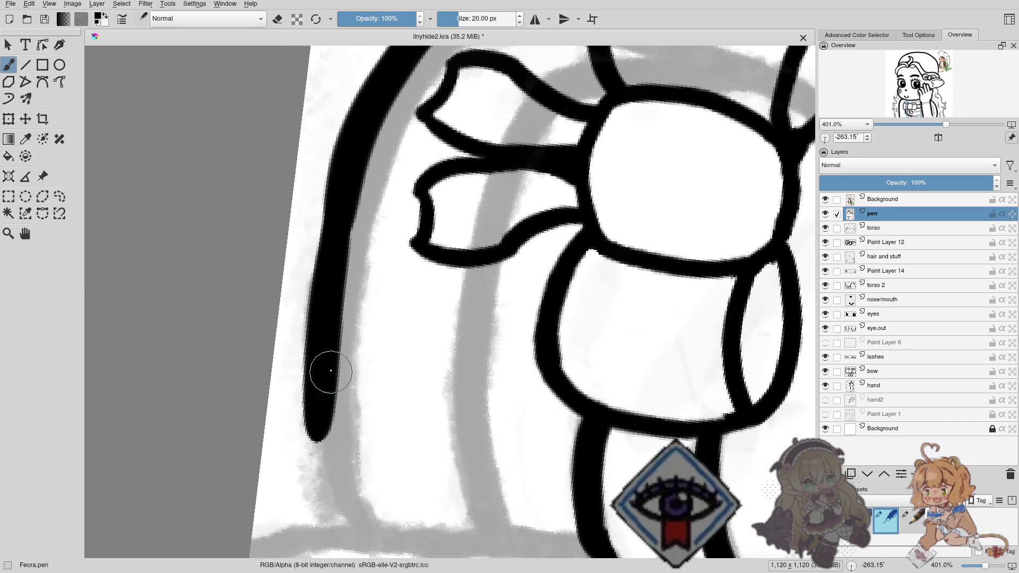
{"action": "key", "text": "ctrl+z"}
{"action": "left_click_drag", "start_coordinate": [338, 205], "coordinate": [364, 448]}
{"action": "key", "text": "ctrl+z"}
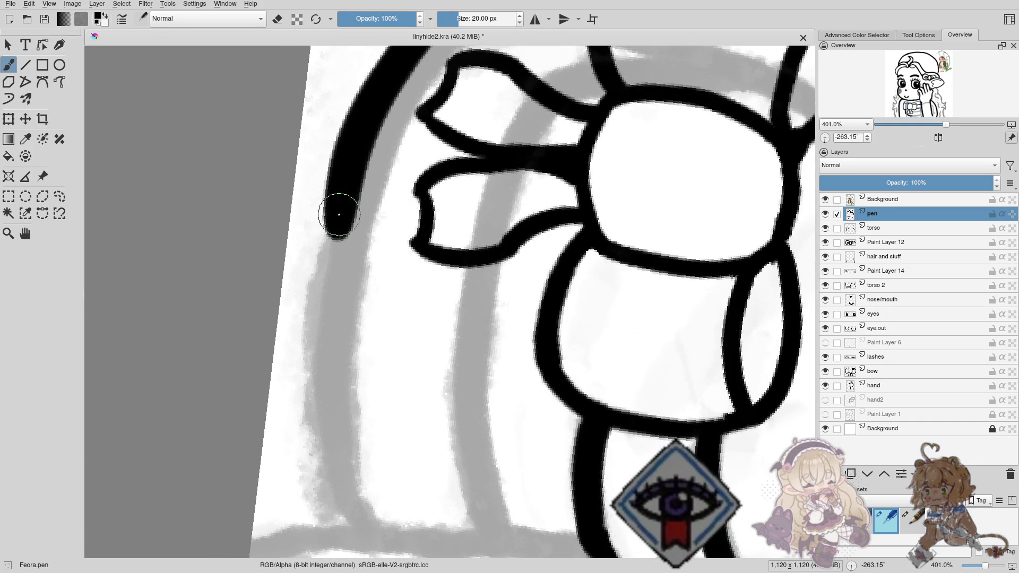
{"action": "left_click_drag", "start_coordinate": [341, 184], "coordinate": [337, 460]}
{"action": "key", "text": "ctrl+z"}
{"action": "left_click_drag", "start_coordinate": [346, 184], "coordinate": [364, 473]}
{"action": "key", "text": "ctrl+z"}
{"action": "left_click_drag", "start_coordinate": [348, 158], "coordinate": [364, 495]}
{"action": "key", "text": "ctrl+z"}
{"action": "left_click_drag", "start_coordinate": [354, 149], "coordinate": [371, 500]}
Attempt strokes along the grey torso sketch line, undoing each one.
{"action": "scroll", "coordinate": [345, 352], "scroll_direction": "down", "scroll_amount": 3}
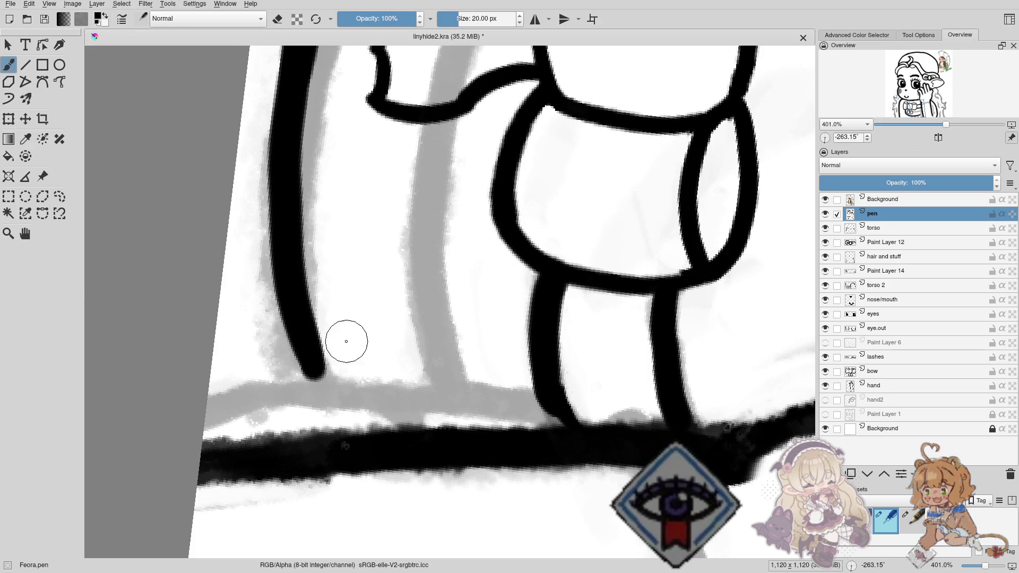
{"action": "scroll", "coordinate": [346, 341], "scroll_direction": "up", "scroll_amount": 3}
{"action": "scroll", "coordinate": [337, 266], "scroll_direction": "up", "scroll_amount": 3}
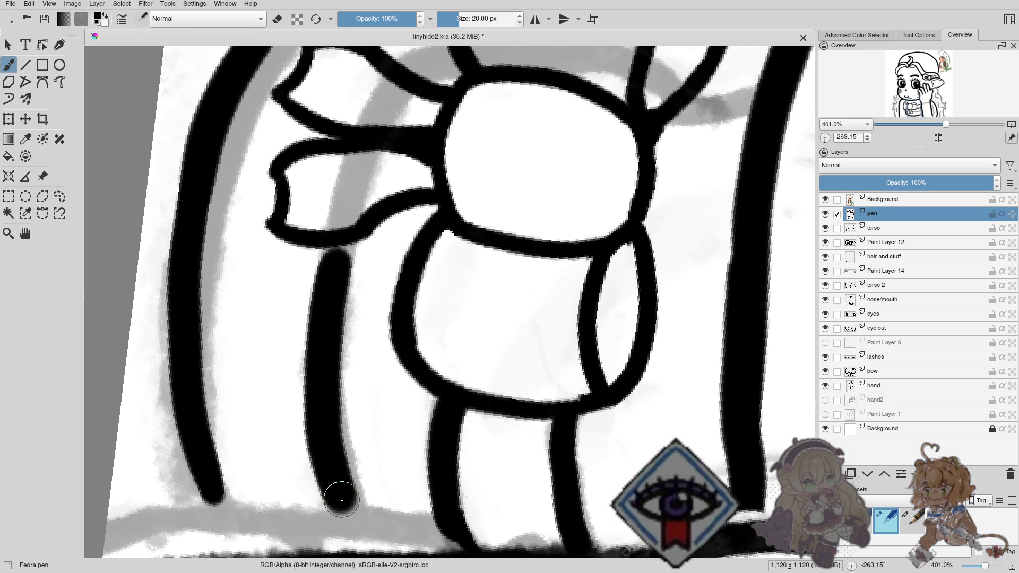
{"action": "left_click_drag", "start_coordinate": [335, 264], "coordinate": [344, 506]}
{"action": "key", "text": "ctrl+z"}
{"action": "left_click_drag", "start_coordinate": [340, 260], "coordinate": [330, 549]}
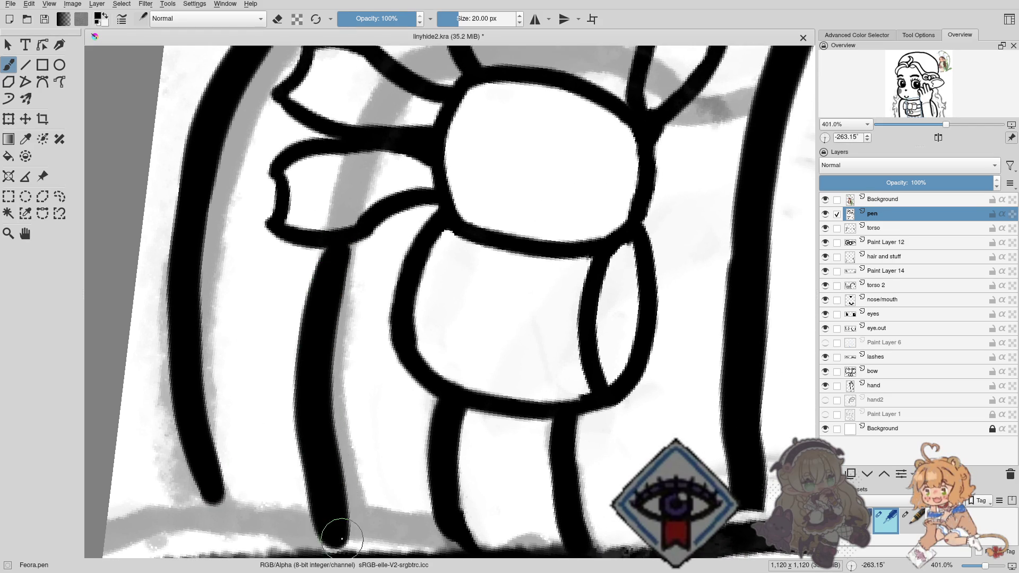
{"action": "key", "text": "ctrl+z"}
{"action": "left_click_drag", "start_coordinate": [348, 250], "coordinate": [353, 512]}
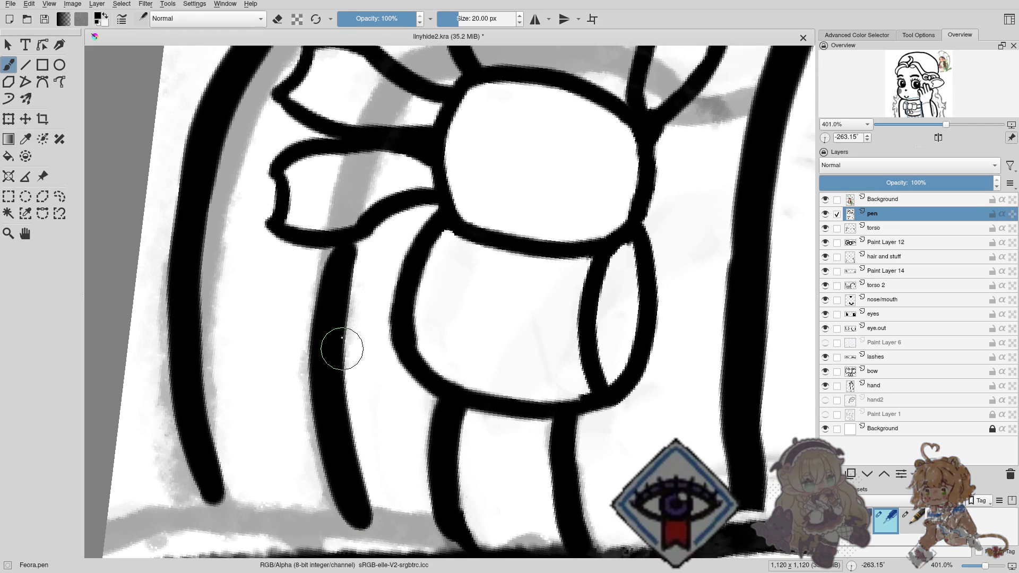
{"action": "key", "text": "ctrl+z"}
{"action": "scroll", "coordinate": [361, 372], "scroll_direction": "up", "scroll_amount": 5}
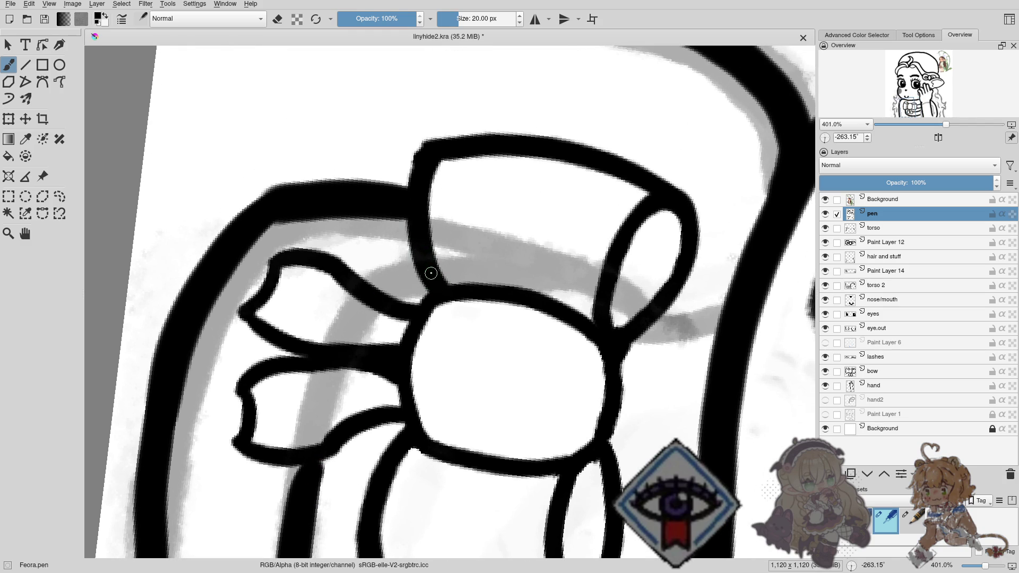
{"action": "left_click_drag", "start_coordinate": [371, 300], "coordinate": [325, 372]}
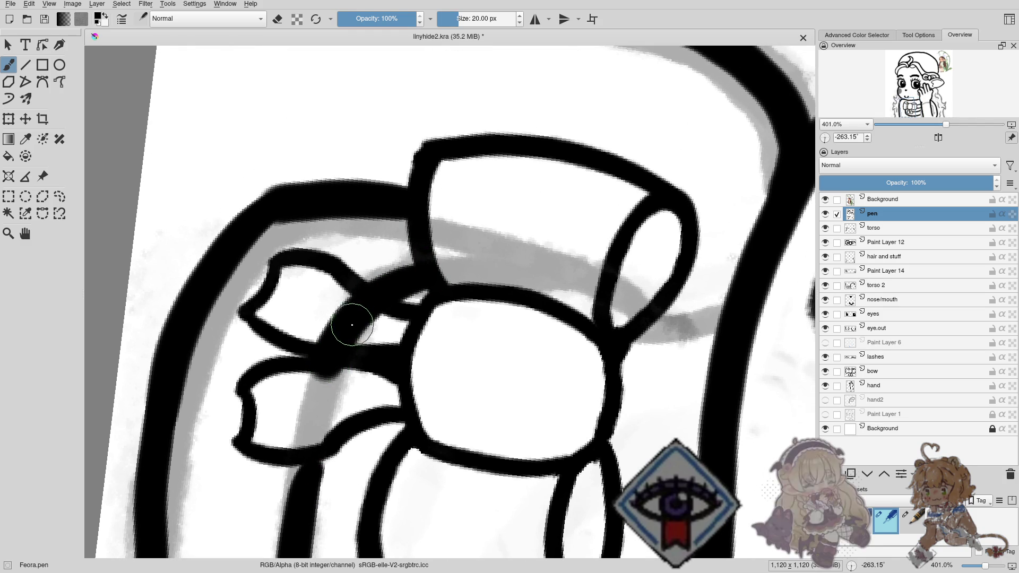
{"action": "key", "text": "ctrl+z"}
Ink the second line from the bow knot down the grey sketch, reworking its tip.
{"action": "mouse_move", "coordinate": [413, 279]}
{"action": "left_mouse_down"}
{"action": "mouse_move", "coordinate": [304, 434]}
{"action": "mouse_move", "coordinate": [360, 305]}
{"action": "left_mouse_up"}
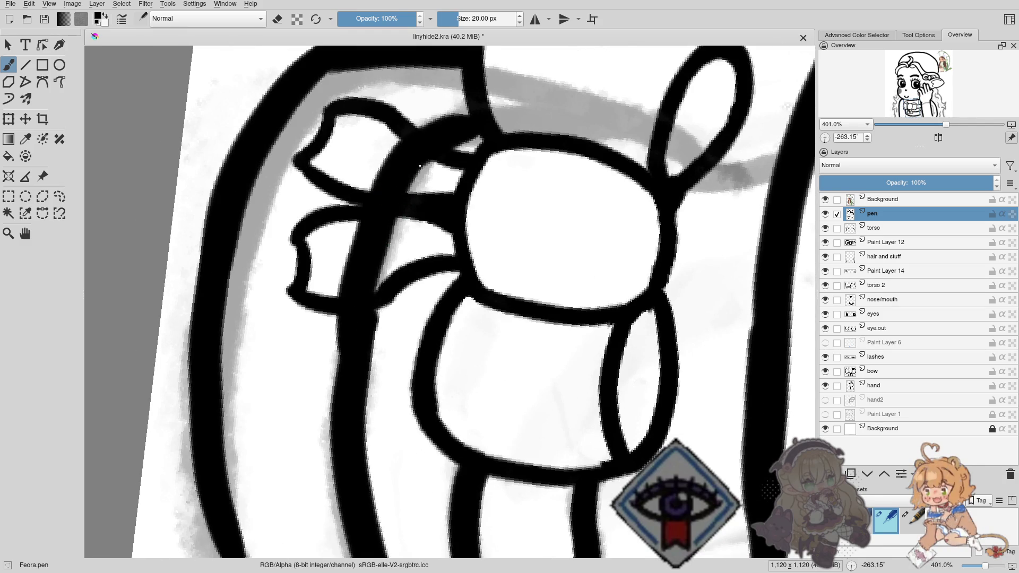
{"action": "key", "text": "ctrl+z"}
{"action": "left_click_drag", "start_coordinate": [426, 143], "coordinate": [337, 511]}
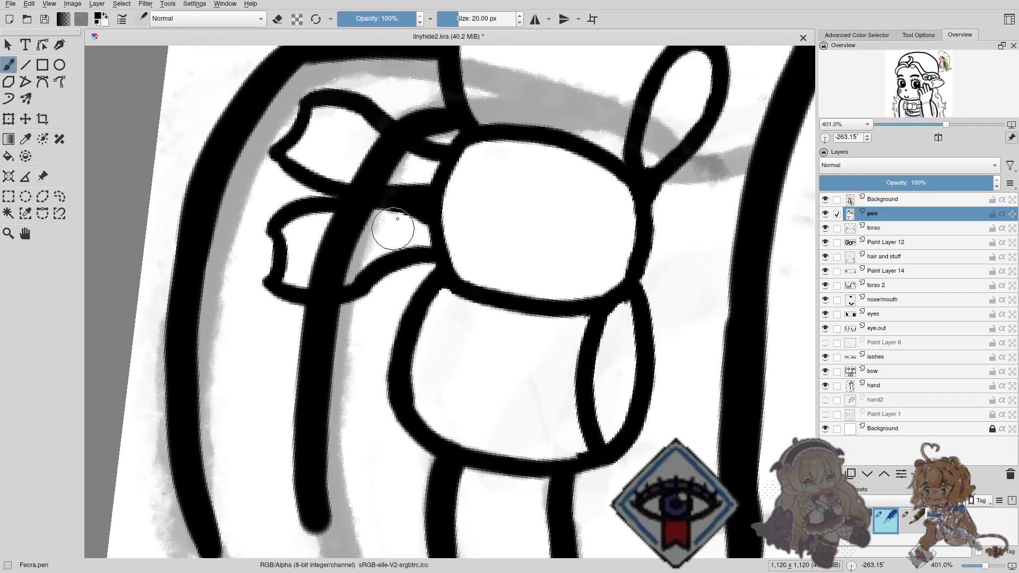
{"action": "key", "text": "ctrl+z"}
{"action": "mouse_move", "coordinate": [403, 143]}
{"action": "left_mouse_down"}
{"action": "mouse_move", "coordinate": [366, 181]}
{"action": "mouse_move", "coordinate": [318, 468]}
{"action": "left_mouse_up"}
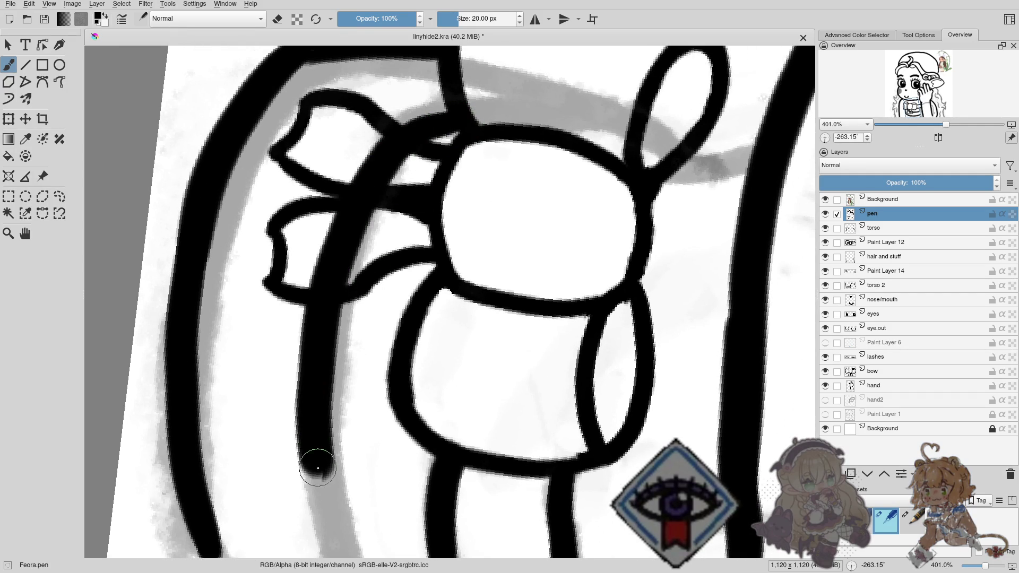
{"action": "left_click_drag", "start_coordinate": [332, 422], "coordinate": [327, 380]}
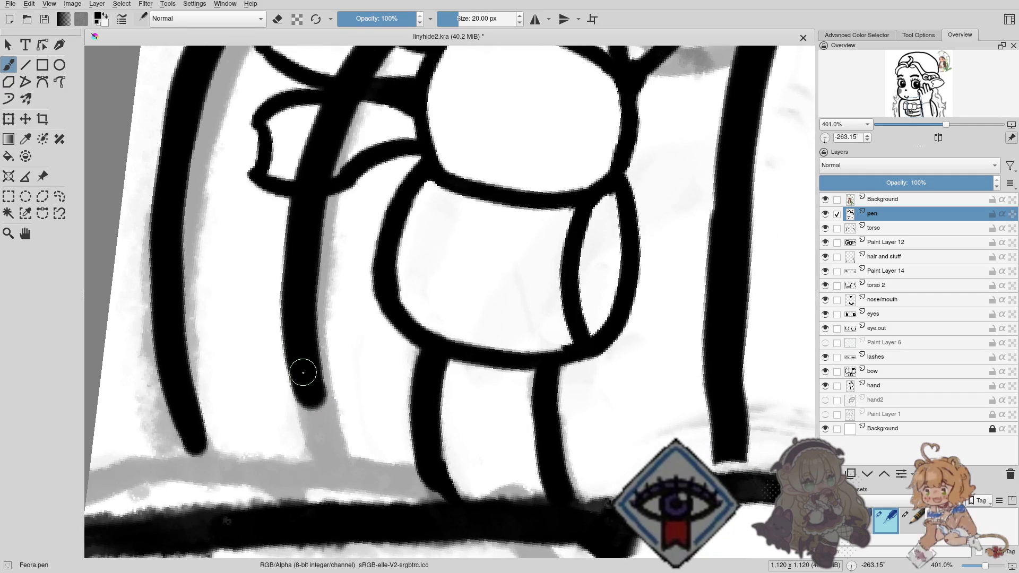
{"action": "left_click_drag", "start_coordinate": [302, 371], "coordinate": [318, 462]}
{"action": "key", "text": "ctrl+z"}
{"action": "mouse_move", "coordinate": [313, 390]}
{"action": "left_mouse_down"}
{"action": "mouse_move", "coordinate": [308, 411]}
{"action": "mouse_move", "coordinate": [321, 461]}
{"action": "left_mouse_up"}
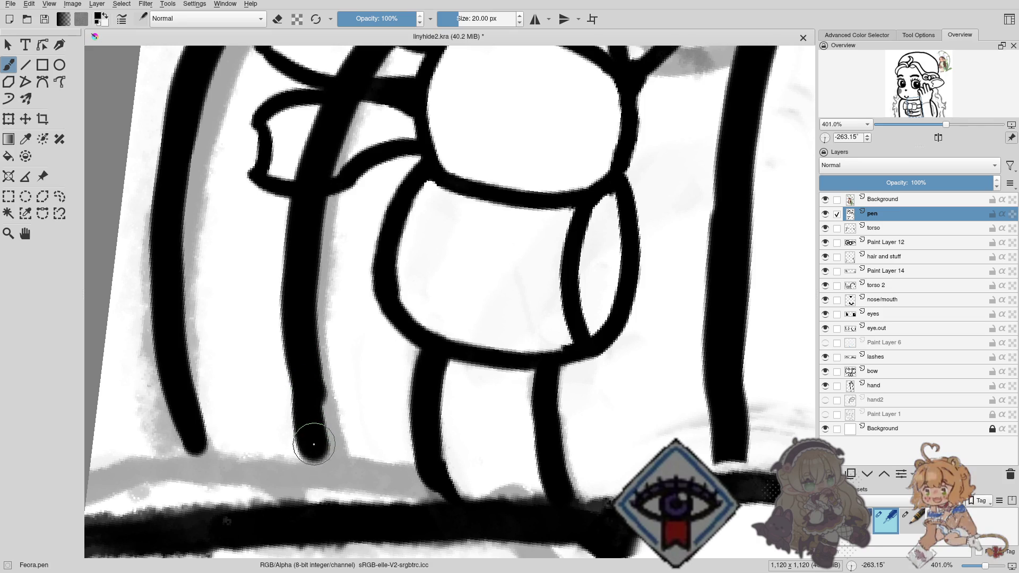
{"action": "key", "text": "ctrl+z"}
{"action": "left_click_drag", "start_coordinate": [303, 375], "coordinate": [324, 446]}
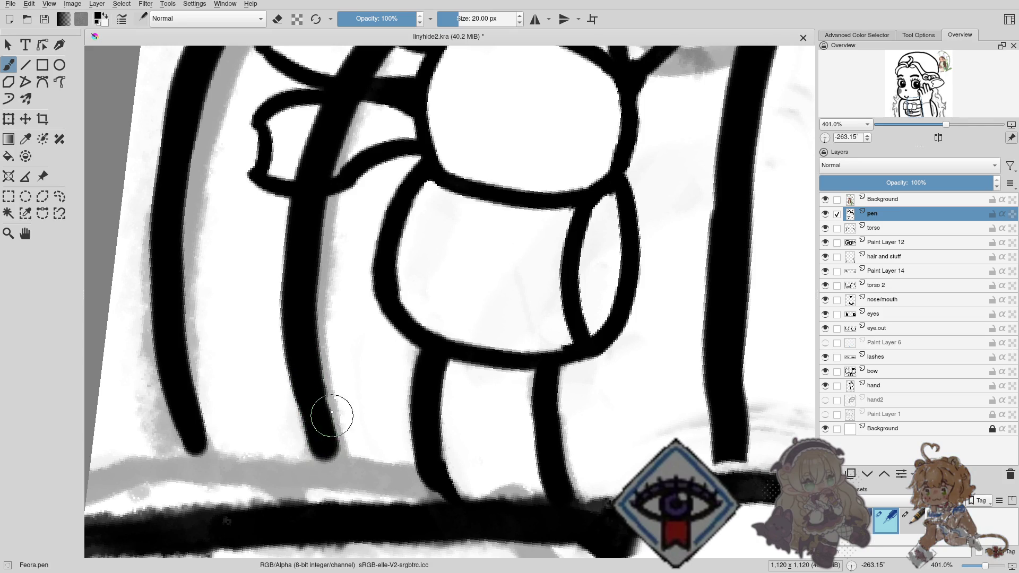
Zoom out and switch the brush to eraser mode with E.
{"action": "scroll", "coordinate": [337, 428], "scroll_direction": "up", "scroll_amount": 4}
{"action": "scroll", "coordinate": [337, 346], "scroll_direction": "up", "scroll_amount": 2}
{"action": "scroll", "coordinate": [286, 335], "scroll_direction": "up", "scroll_amount": 3}
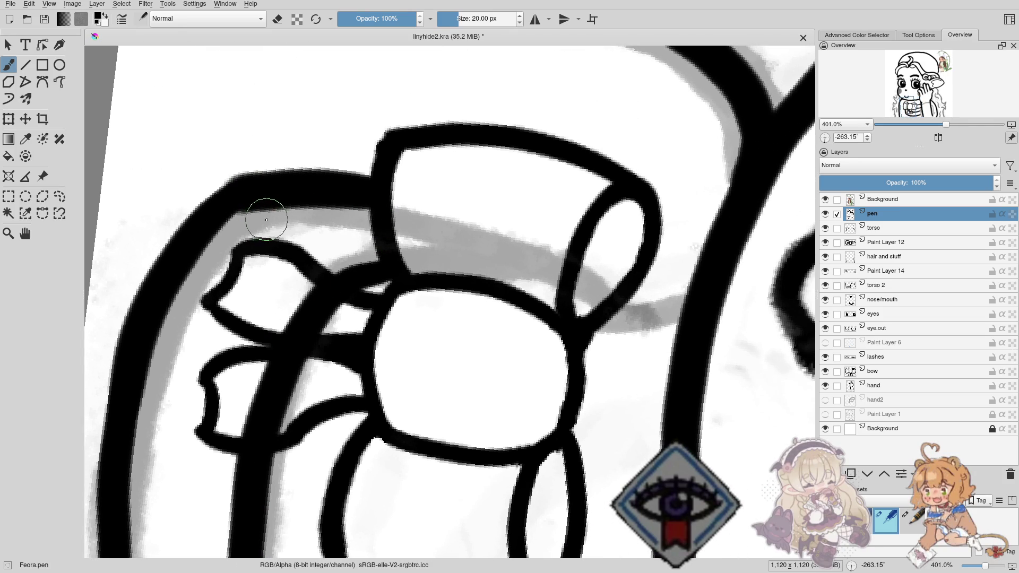
{"action": "key", "text": "e"}
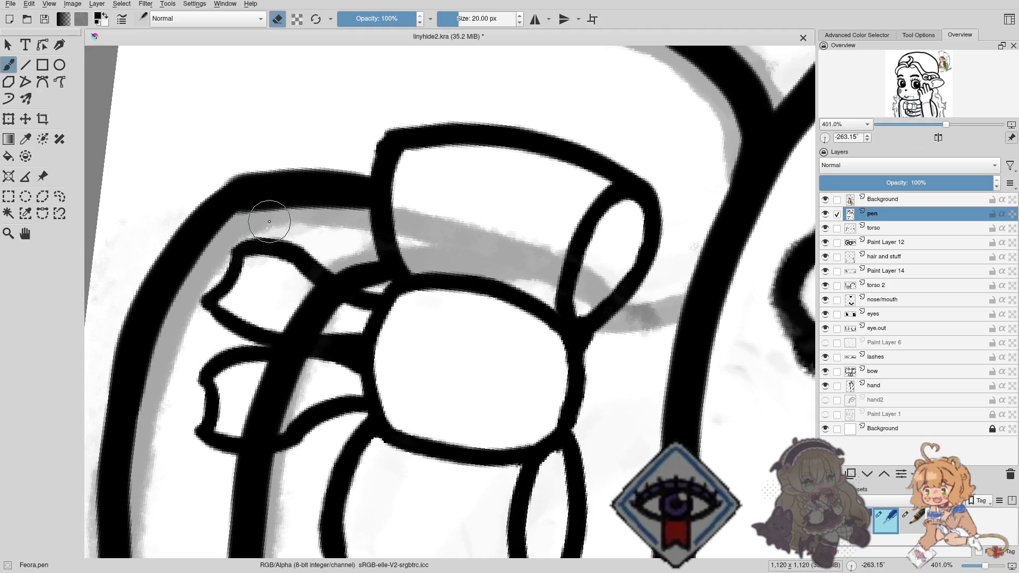
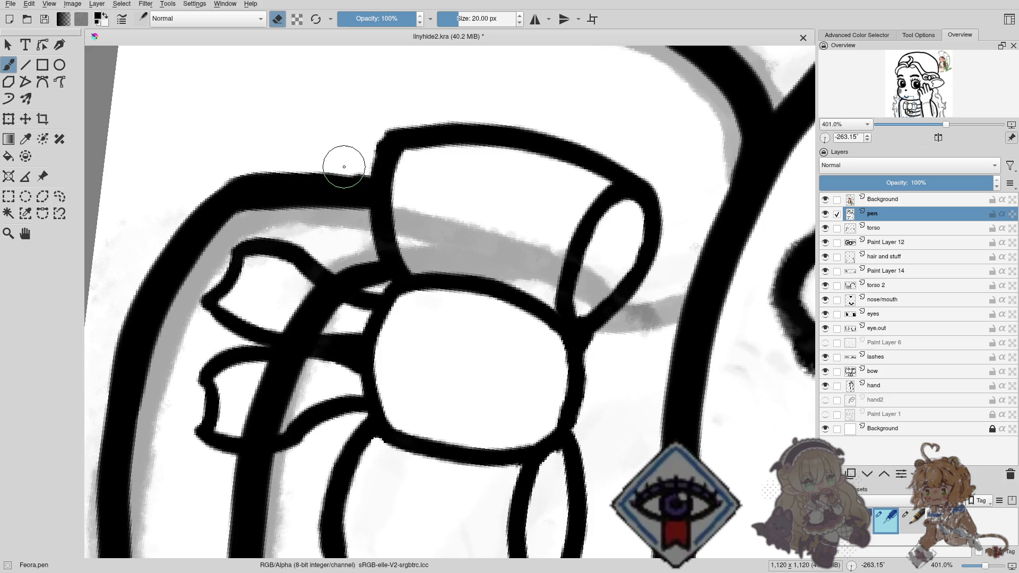
Rotate and pan the view around the inked bow, then zoom out to see the whole chibi elf.
{"action": "scroll", "coordinate": [318, 186], "scroll_direction": "down", "scroll_amount": 1}
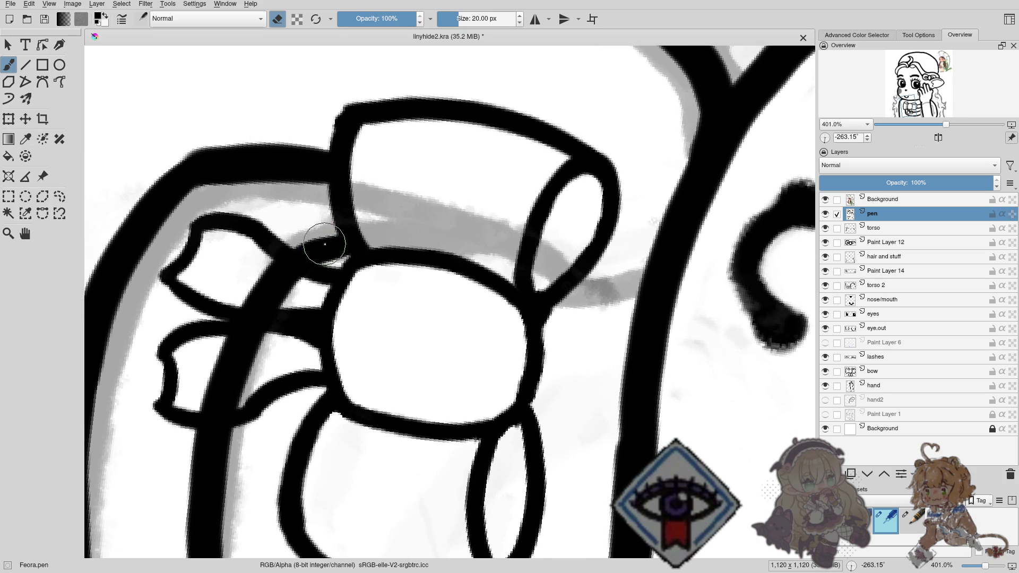
{"action": "scroll", "coordinate": [325, 244], "scroll_direction": "down", "scroll_amount": 1}
{"action": "scroll", "coordinate": [339, 218], "scroll_direction": "down", "scroll_amount": 1}
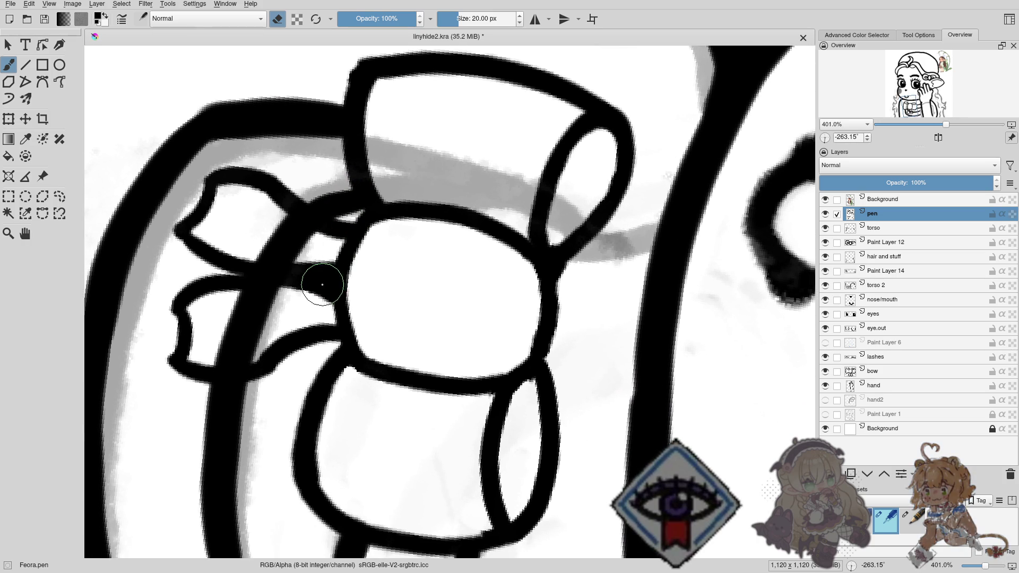
{"action": "scroll", "coordinate": [322, 285], "scroll_direction": "down", "scroll_amount": 3}
{"action": "left_click_drag", "start_coordinate": [322, 288], "coordinate": [307, 273]}
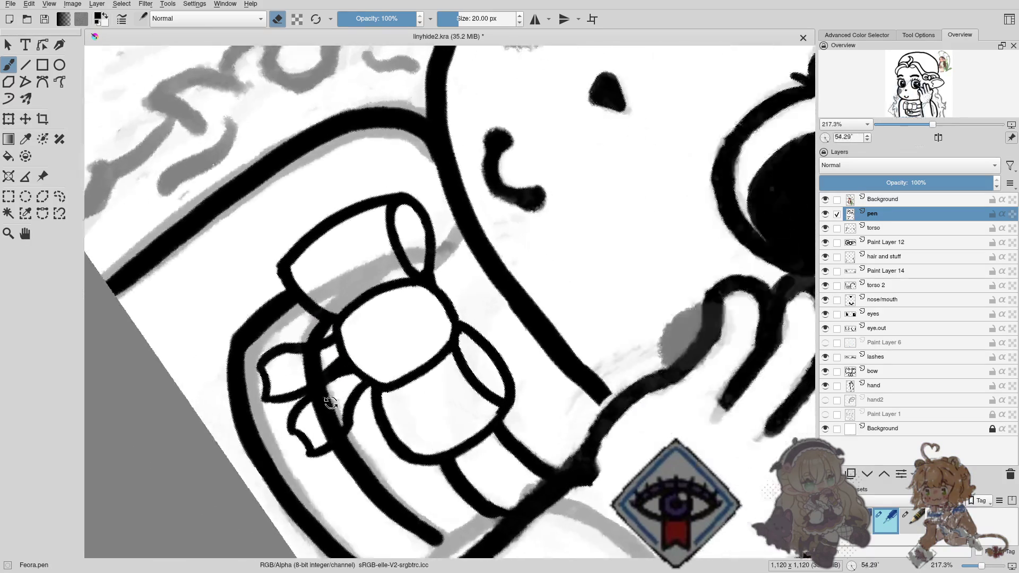
{"action": "scroll", "coordinate": [318, 273], "scroll_direction": "right", "scroll_amount": 1}
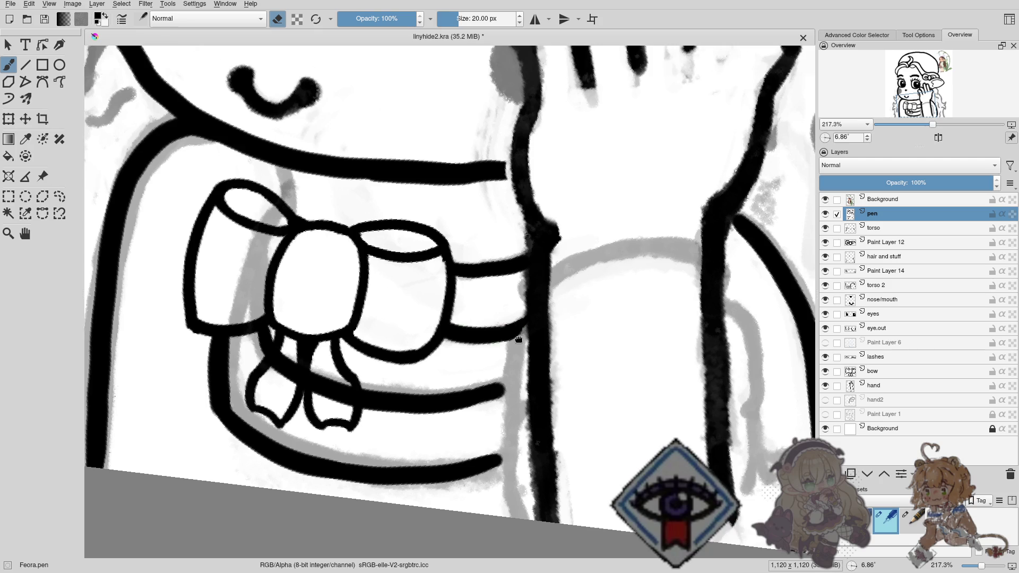
{"action": "scroll", "coordinate": [352, 273], "scroll_direction": "right", "scroll_amount": 1}
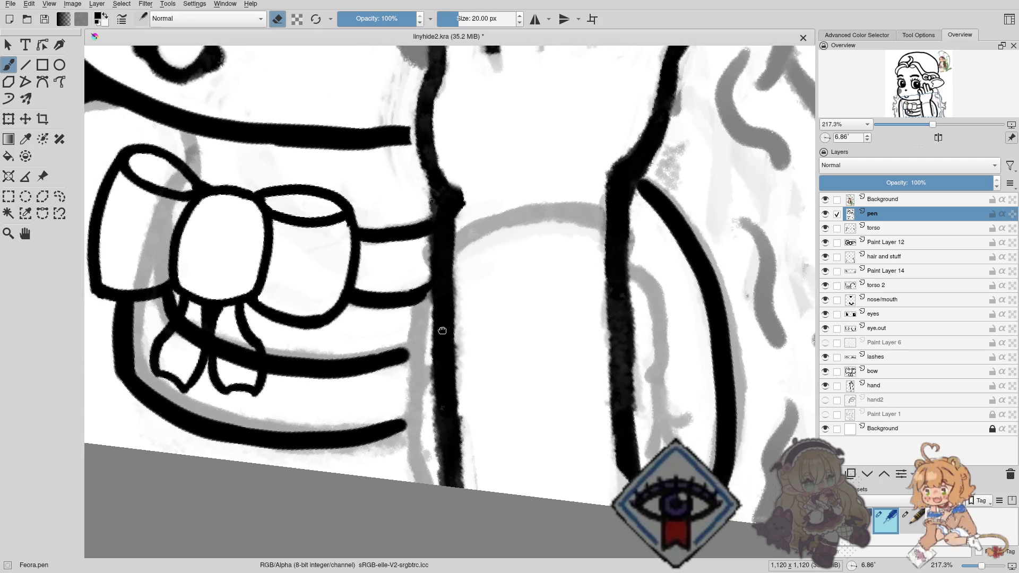
{"action": "mouse_move", "coordinate": [442, 330]}
{"action": "left_mouse_down"}
{"action": "mouse_move", "coordinate": [587, 353]}
{"action": "mouse_move", "coordinate": [417, 337]}
{"action": "left_mouse_up"}
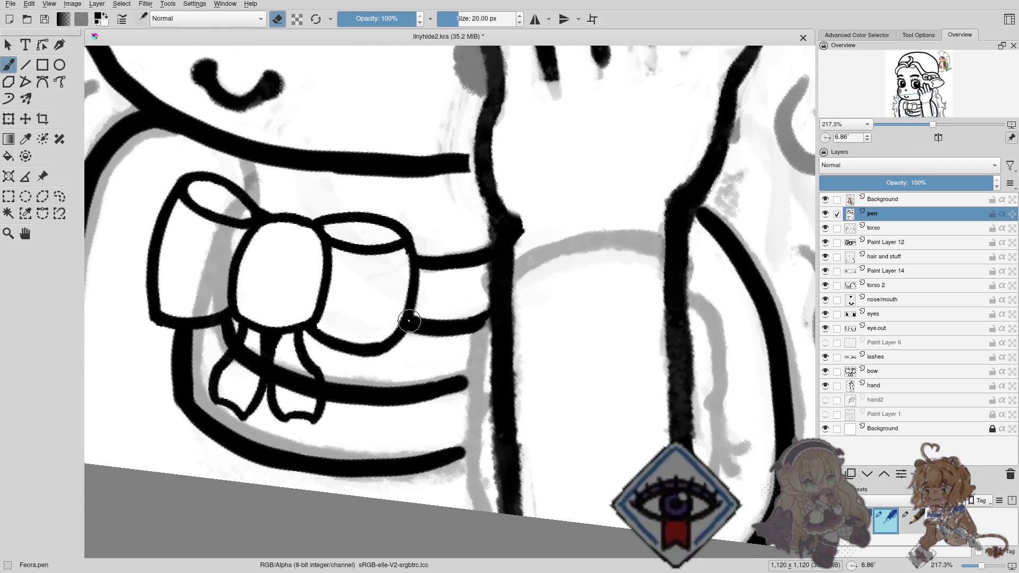
{"action": "scroll", "coordinate": [406, 372], "scroll_direction": "down", "scroll_amount": 5}
{"action": "scroll", "coordinate": [401, 419], "scroll_direction": "down", "scroll_amount": 1}
{"action": "scroll", "coordinate": [400, 419], "scroll_direction": "up", "scroll_amount": 1}
{"action": "scroll", "coordinate": [401, 418], "scroll_direction": "down", "scroll_amount": 1}
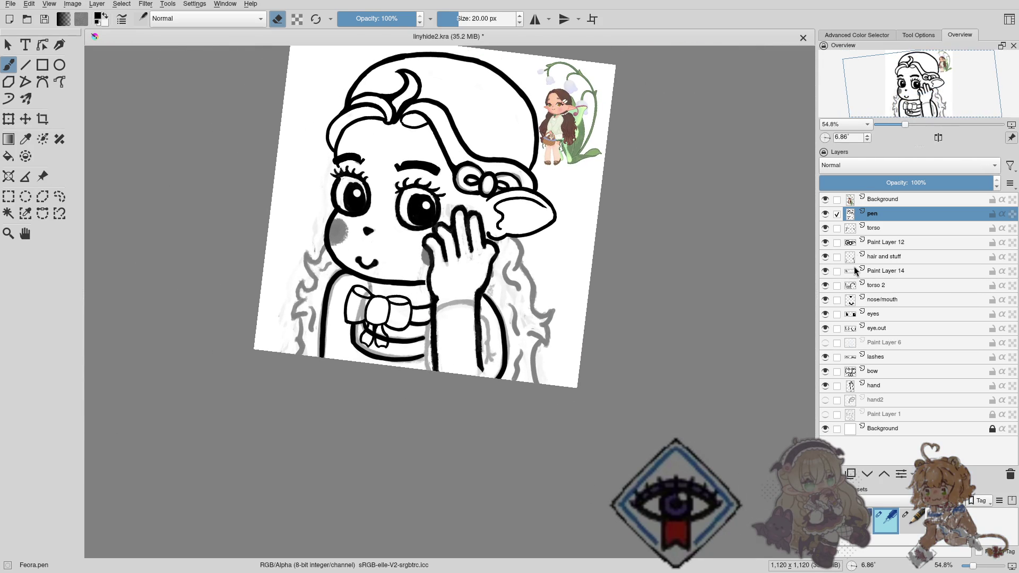
Hide and reshow the bow lineart layer to compare the drawing with and without it.
{"action": "left_click", "coordinate": [825, 371]}
{"action": "left_click", "coordinate": [823, 376]}
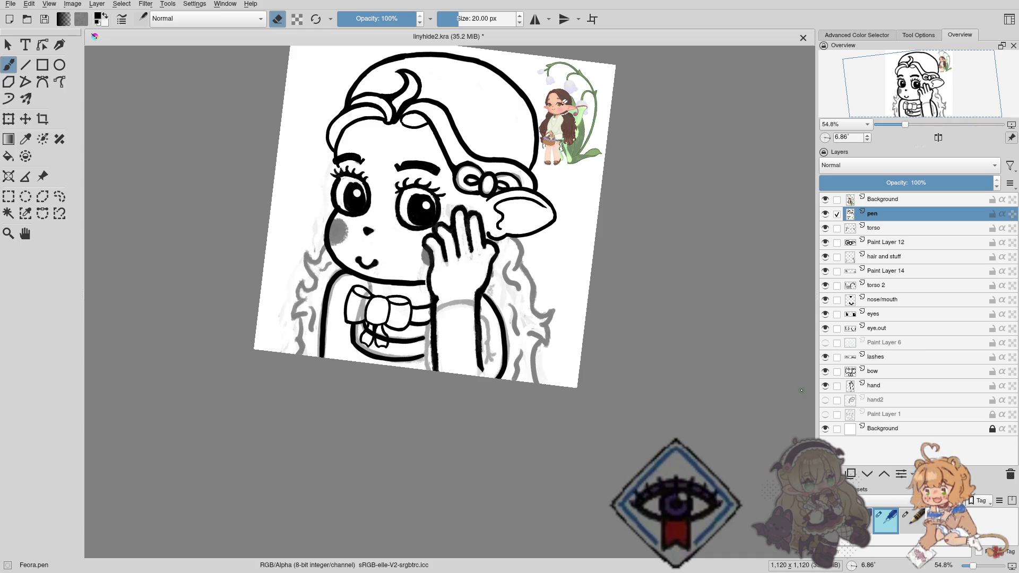
{"action": "left_click_drag", "start_coordinate": [523, 297], "coordinate": [460, 309]}
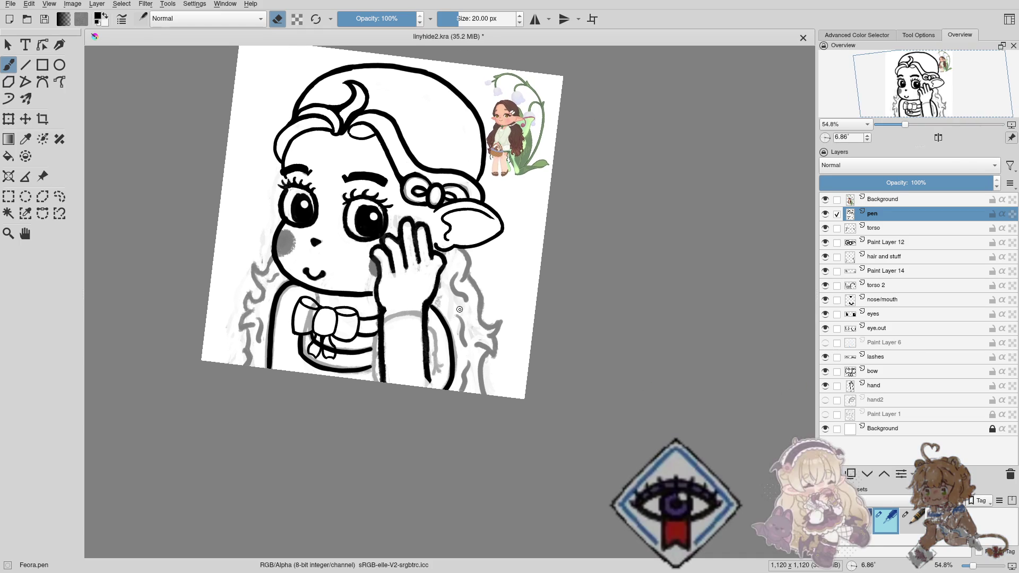
{"action": "left_click_drag", "start_coordinate": [348, 308], "coordinate": [375, 318]}
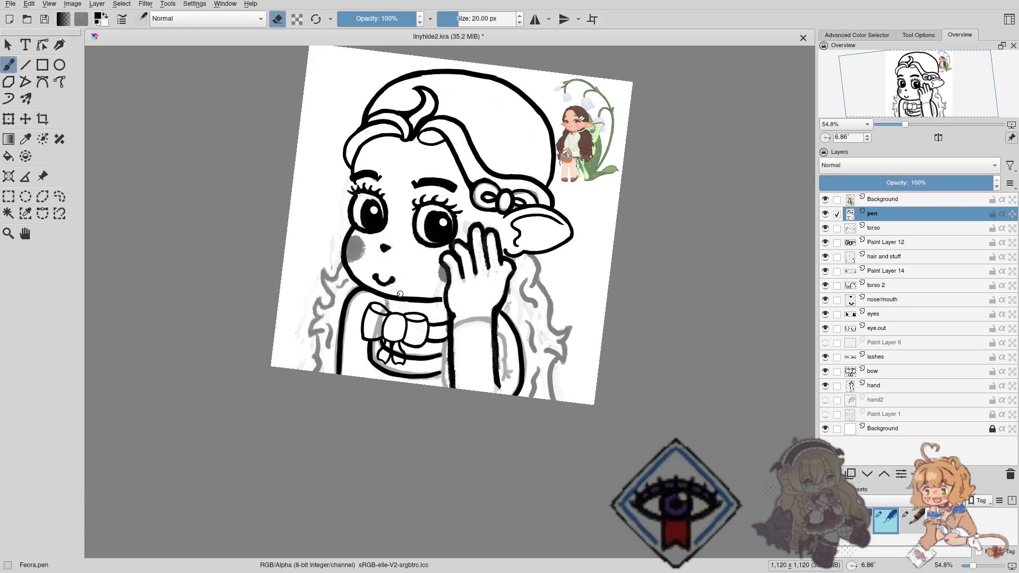
Pan and zoom so the raised hand and pointed ear sit close-up near centre.
{"action": "left_click_drag", "start_coordinate": [297, 301], "coordinate": [351, 291]}
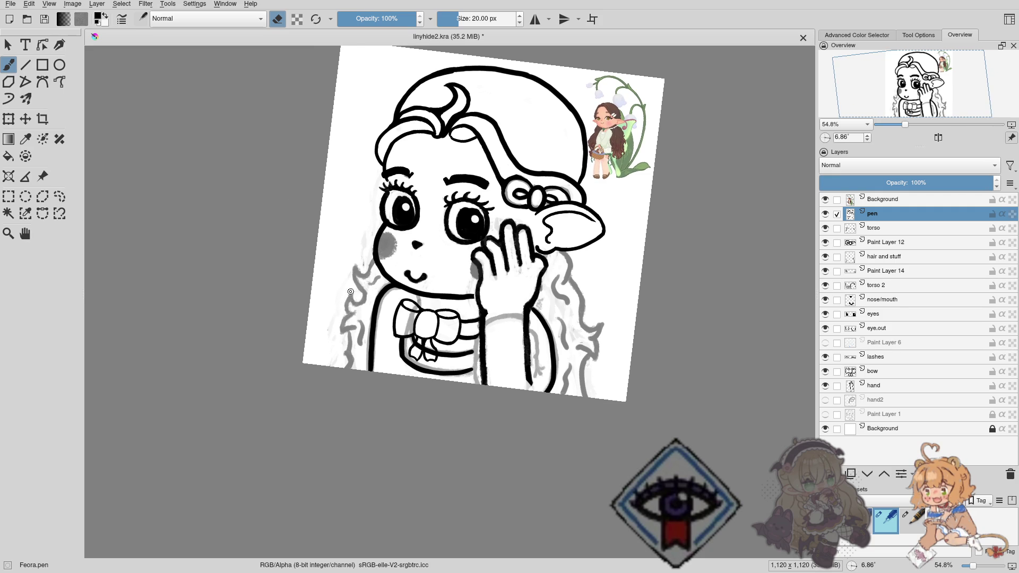
{"action": "scroll", "coordinate": [358, 227], "scroll_direction": "up", "scroll_amount": 4}
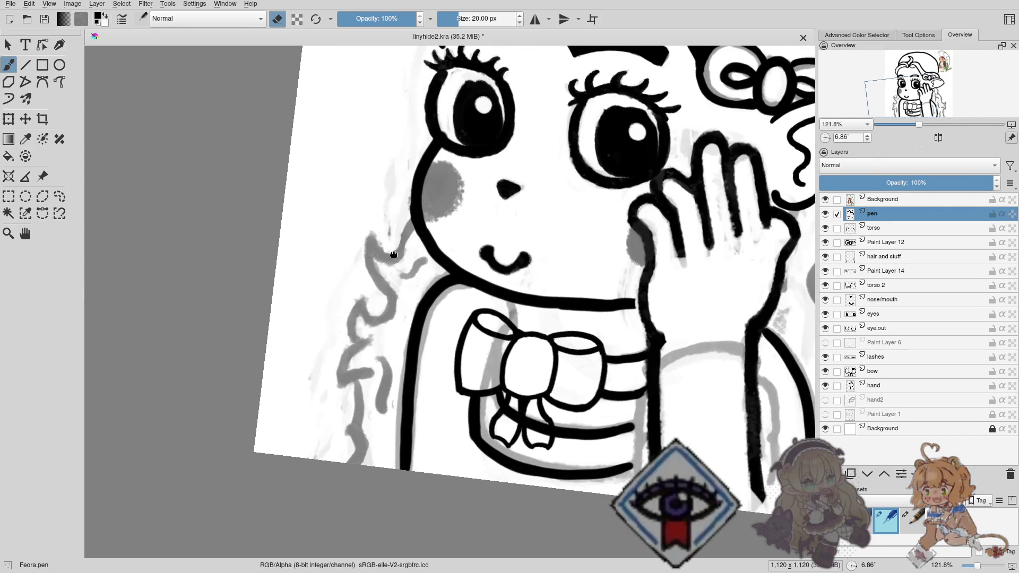
{"action": "mouse_move", "coordinate": [418, 262]}
{"action": "left_mouse_down"}
{"action": "mouse_move", "coordinate": [288, 315]}
{"action": "mouse_move", "coordinate": [174, 280]}
{"action": "left_mouse_up"}
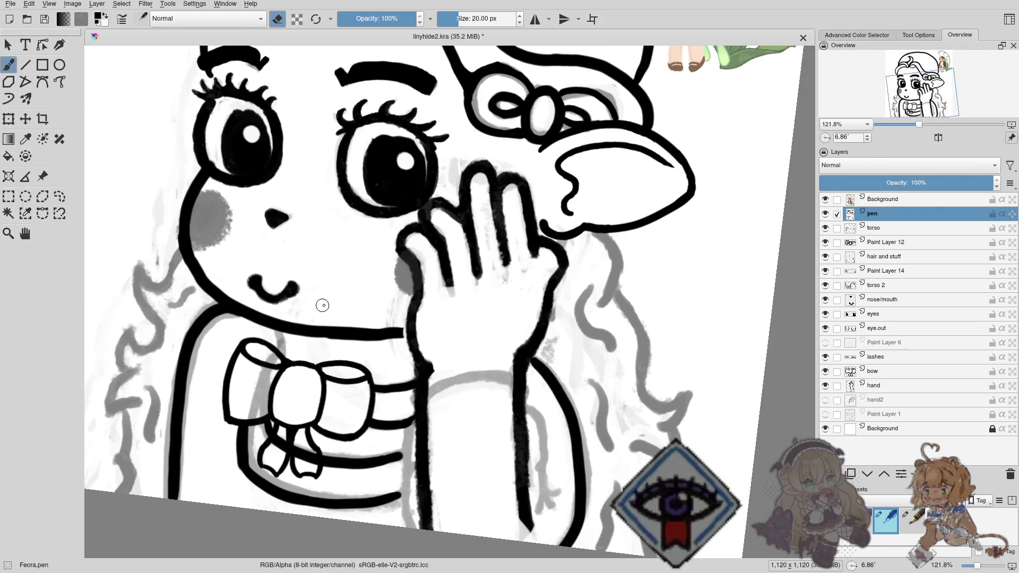
{"action": "left_click_drag", "start_coordinate": [326, 306], "coordinate": [252, 279]}
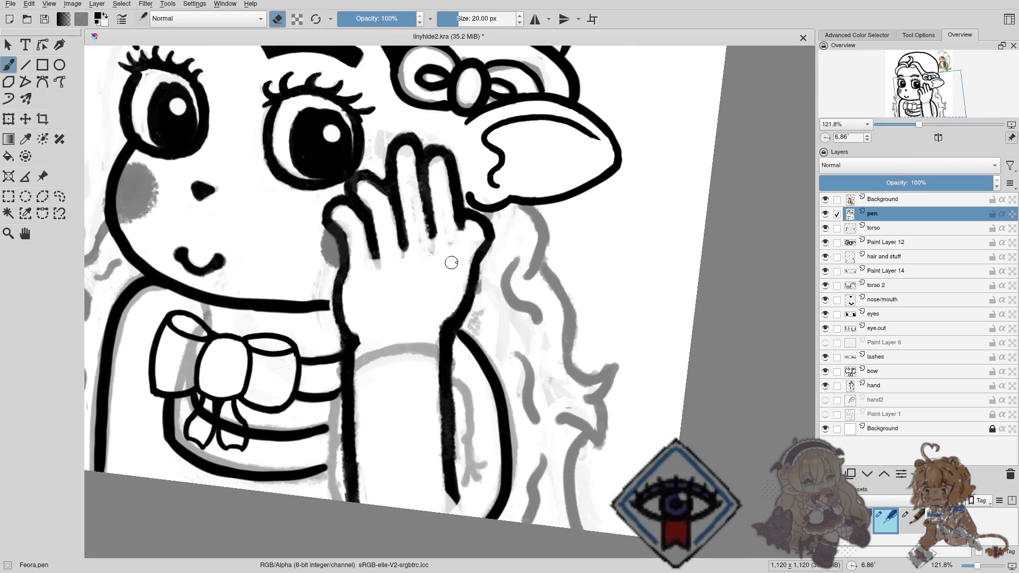
{"action": "left_click_drag", "start_coordinate": [485, 264], "coordinate": [450, 284]}
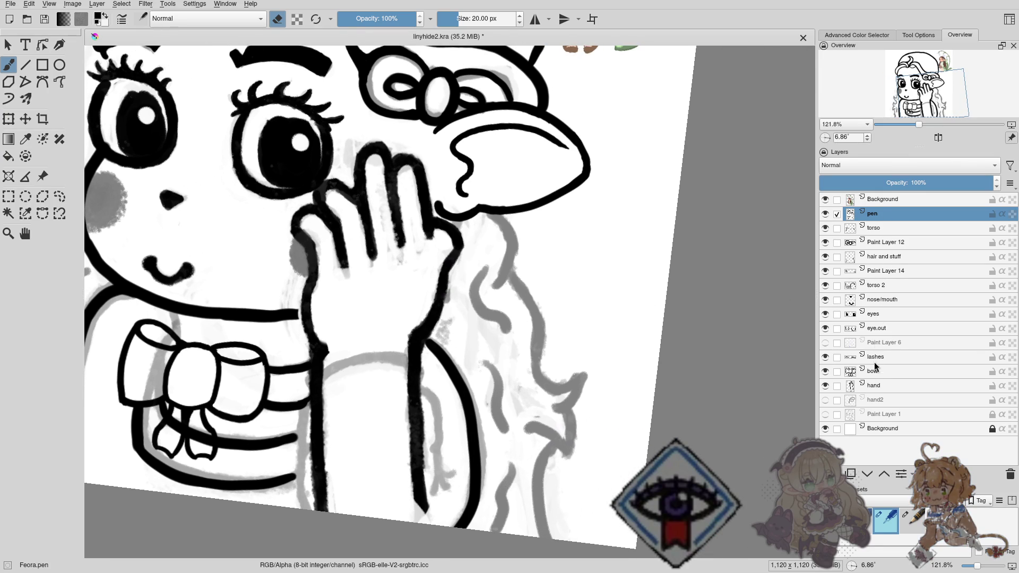
Select the hand layer and toggle its visibility to compare the drawing.
{"action": "left_click", "coordinate": [879, 387]}
{"action": "left_click", "coordinate": [825, 387]}
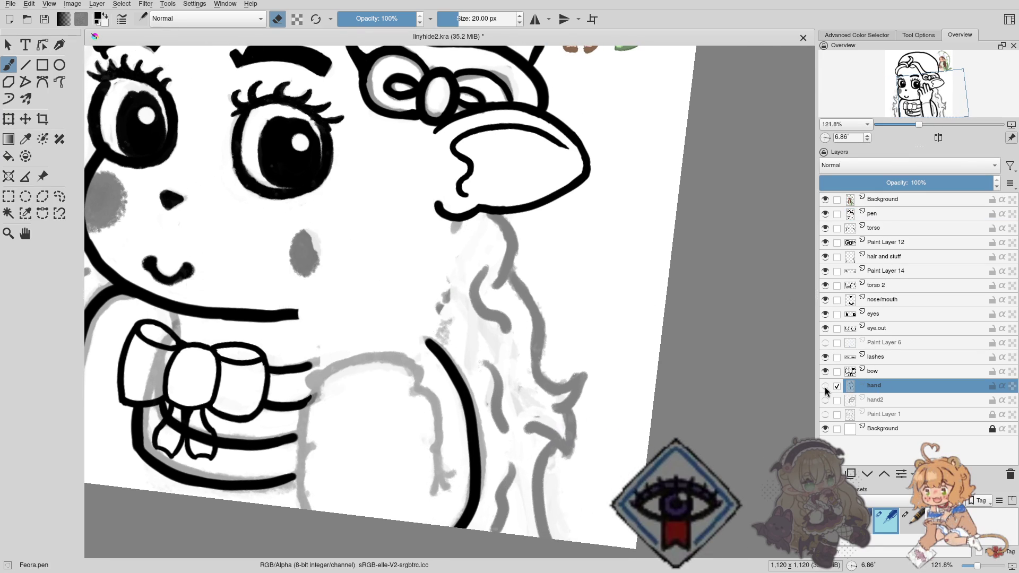
{"action": "left_click", "coordinate": [825, 387]}
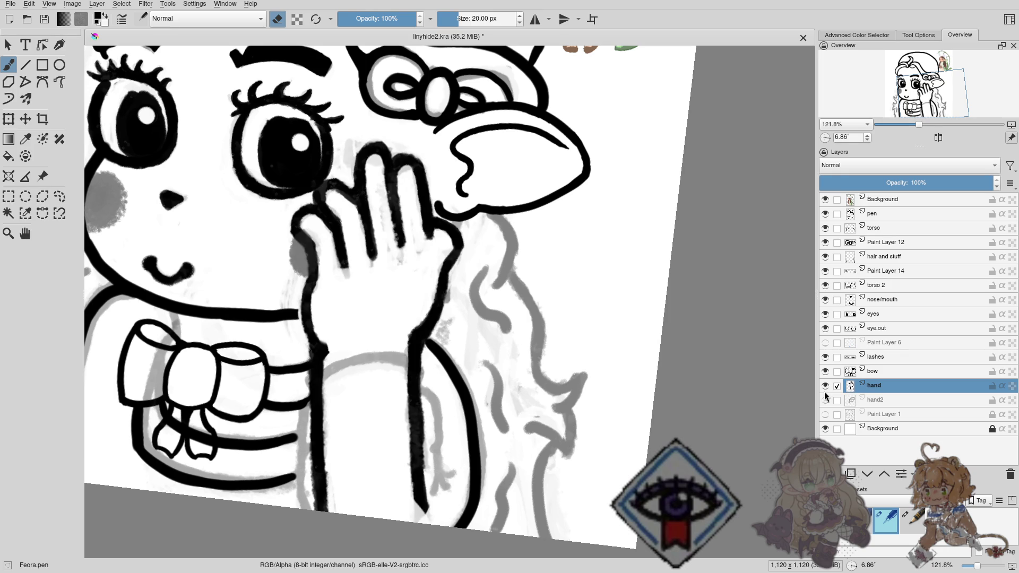
{"action": "left_click", "coordinate": [825, 387]}
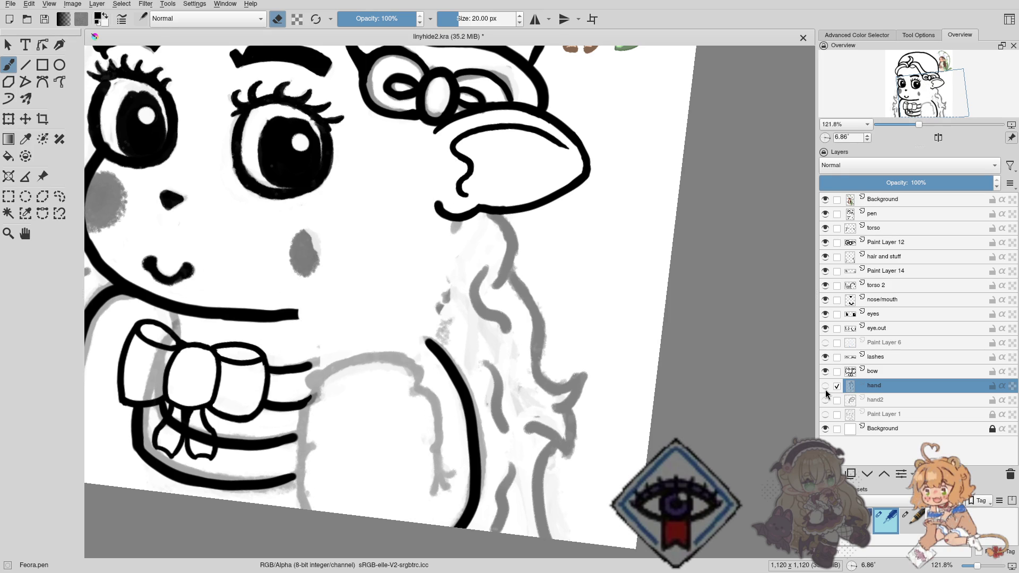
Show the hand layer again at 42% opacity and add Paint Layer 15 above it.
{"action": "left_click", "coordinate": [825, 387]}
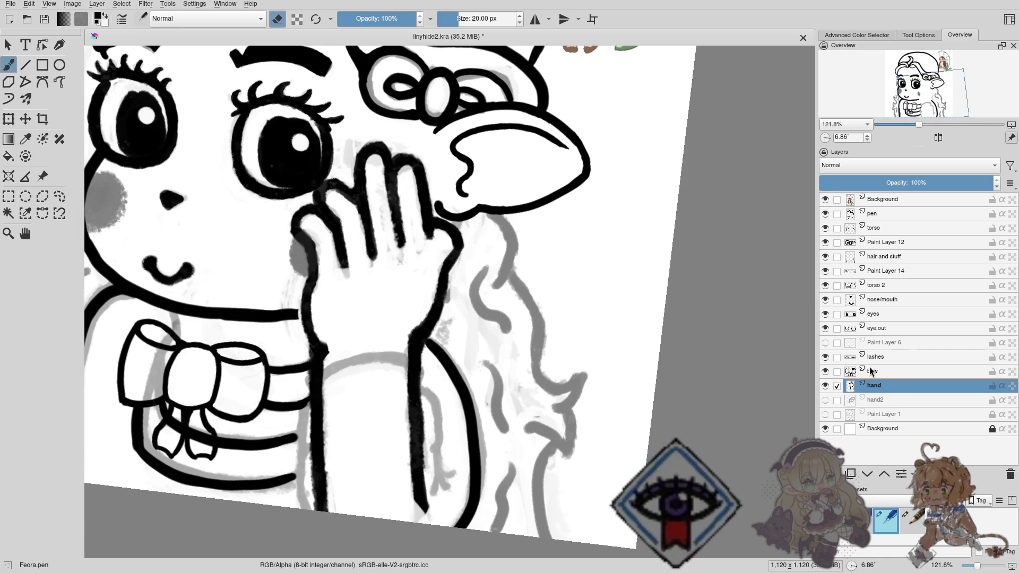
{"action": "left_click", "coordinate": [893, 182]}
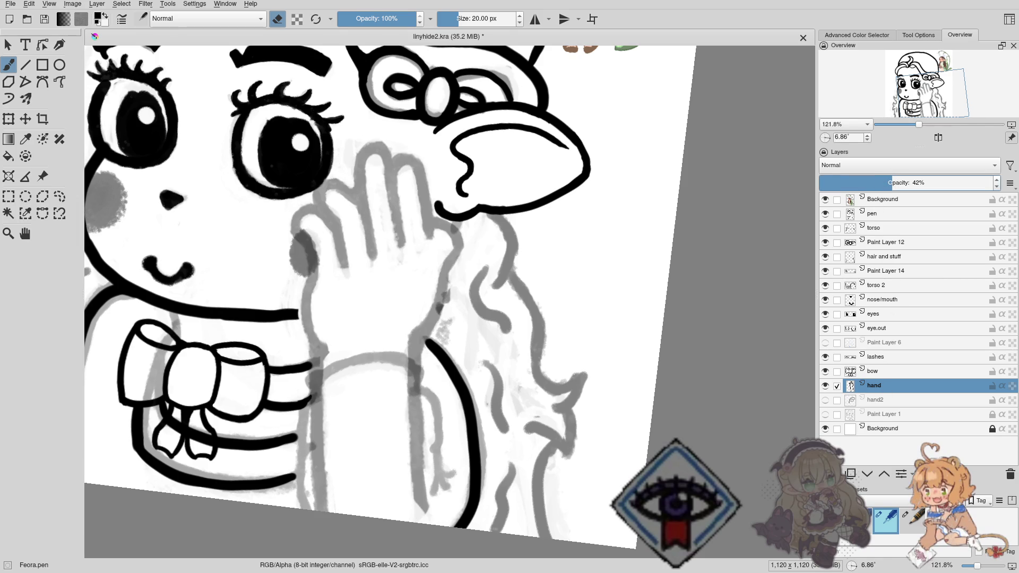
{"action": "key", "text": "Insert"}
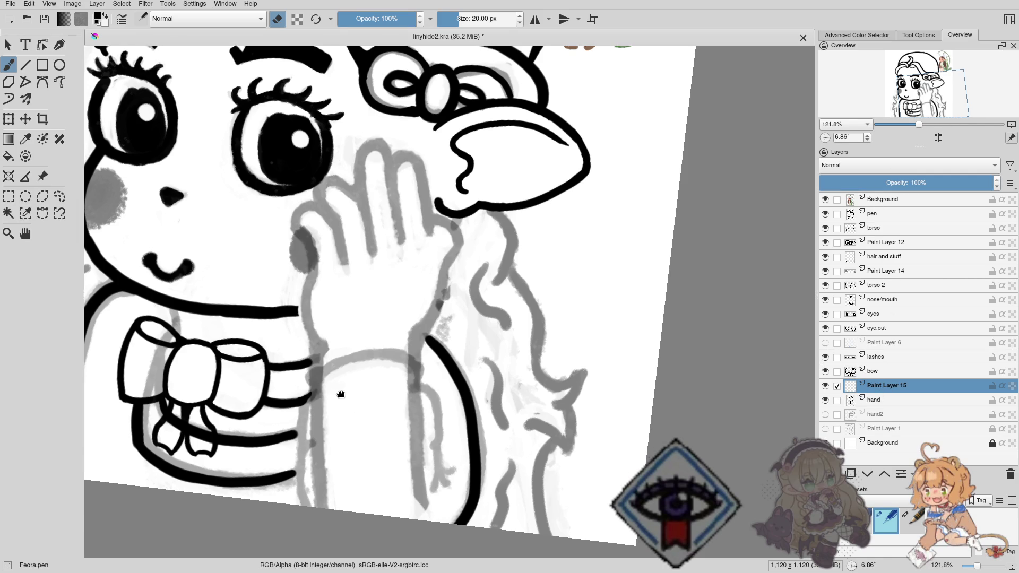
Zoom in on the wrist and ink the gap closed in the wrist outline.
{"action": "scroll", "coordinate": [325, 319], "scroll_direction": "down", "scroll_amount": 3}
{"action": "mouse_move", "coordinate": [316, 332]}
{"action": "left_mouse_down"}
{"action": "mouse_move", "coordinate": [330, 297]}
{"action": "mouse_move", "coordinate": [392, 289]}
{"action": "mouse_move", "coordinate": [371, 239]}
{"action": "mouse_move", "coordinate": [414, 329]}
{"action": "mouse_move", "coordinate": [402, 348]}
{"action": "mouse_move", "coordinate": [360, 317]}
{"action": "mouse_move", "coordinate": [376, 298]}
{"action": "left_mouse_up"}
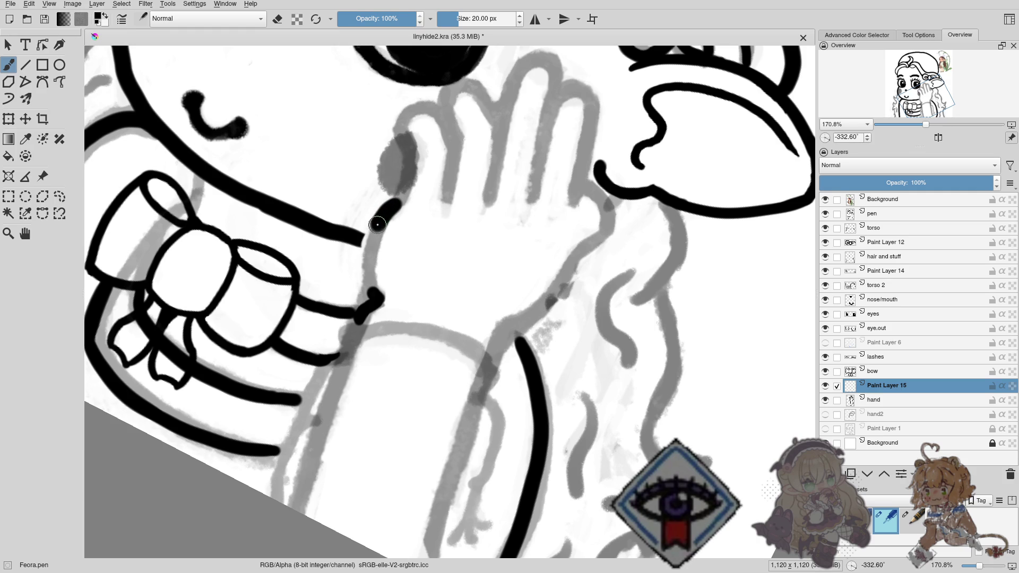
{"action": "left_click_drag", "start_coordinate": [368, 267], "coordinate": [372, 304]}
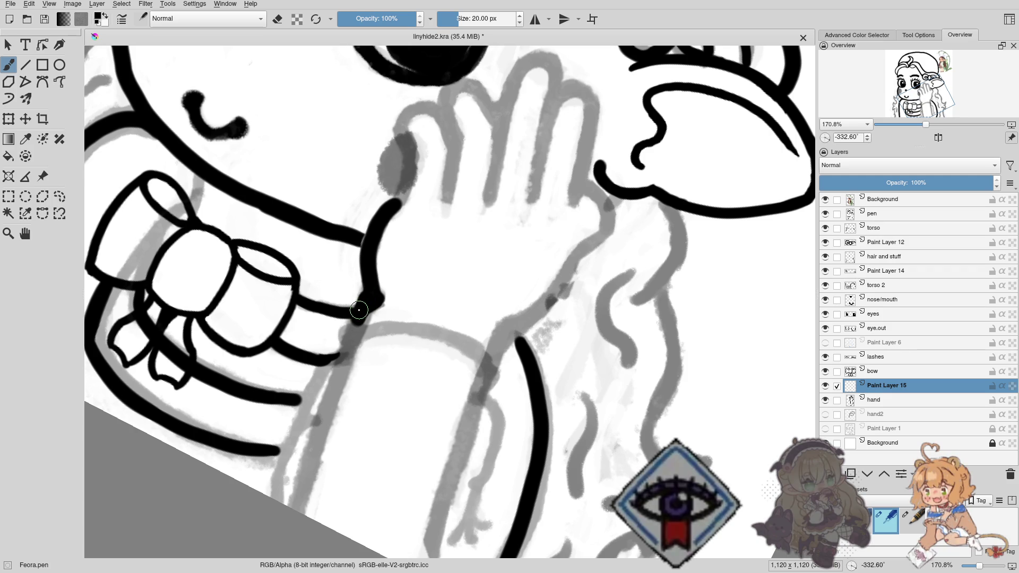
Erase excess ink on the wrist line, touch it up in black, and trim its right edge.
{"action": "key", "text": "e"}
{"action": "left_click_drag", "start_coordinate": [356, 308], "coordinate": [355, 294]}
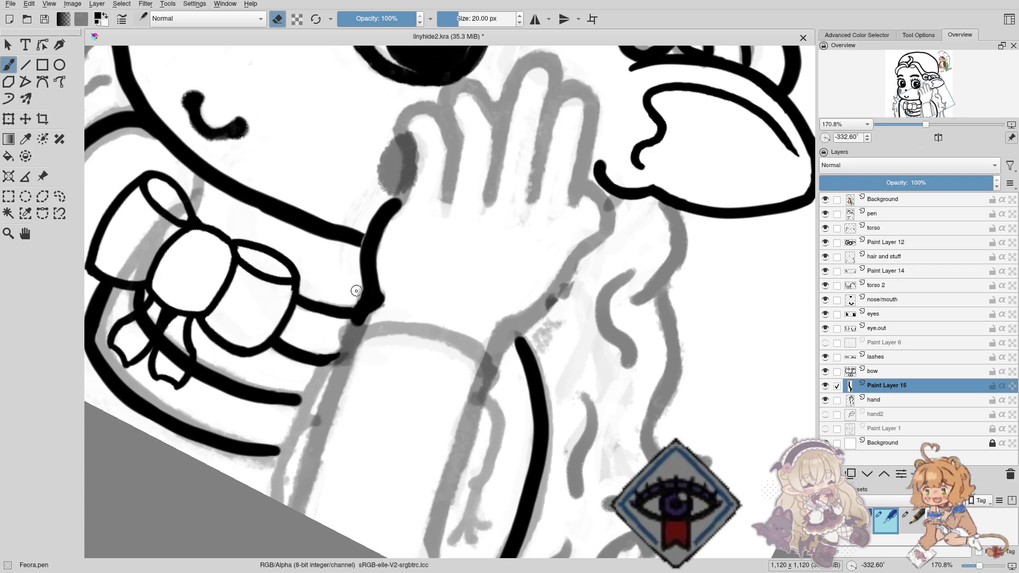
{"action": "key", "text": "e"}
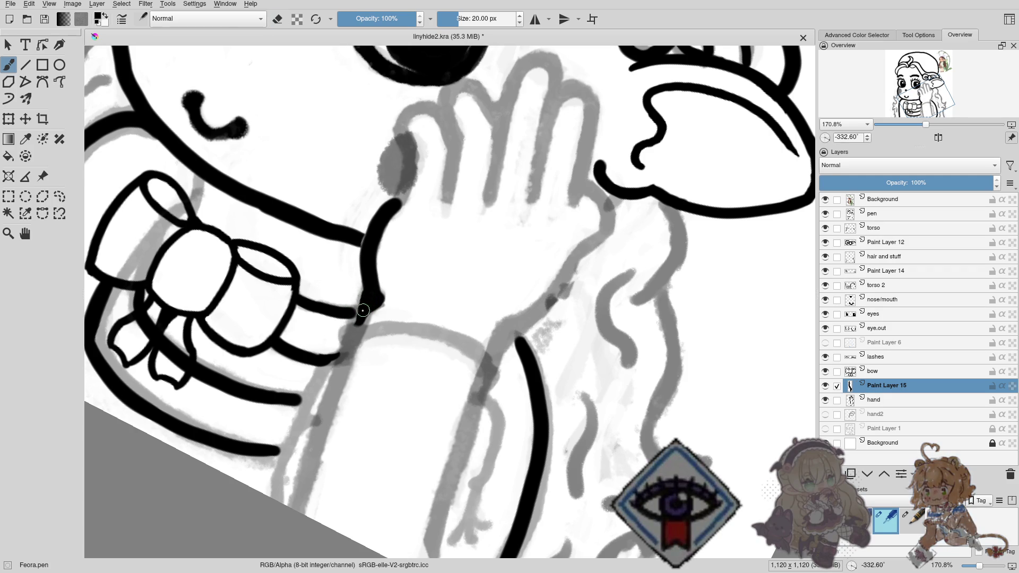
{"action": "left_click_drag", "start_coordinate": [359, 318], "coordinate": [363, 308]}
{"action": "key", "text": "e"}
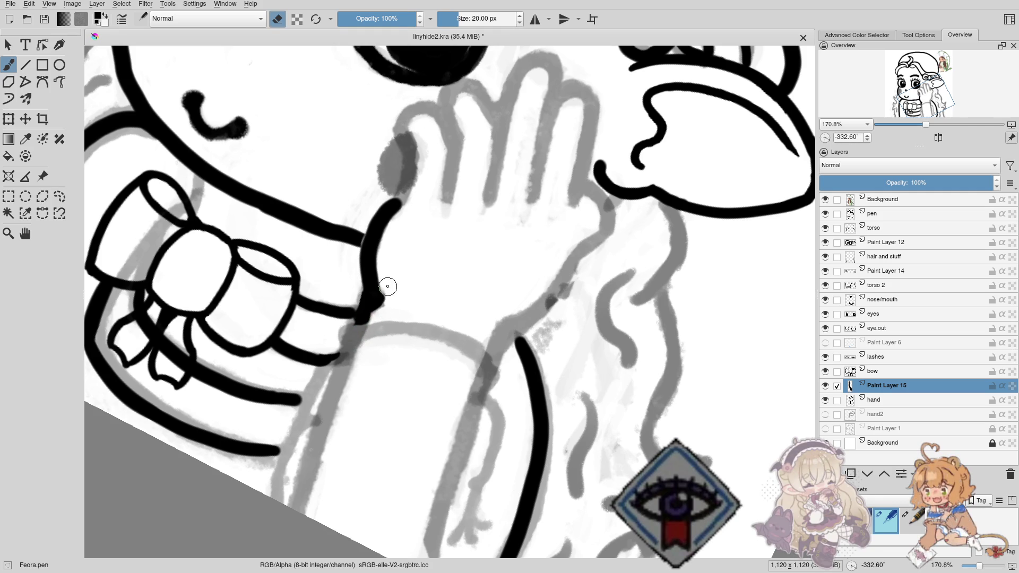
{"action": "left_click_drag", "start_coordinate": [391, 298], "coordinate": [334, 386]}
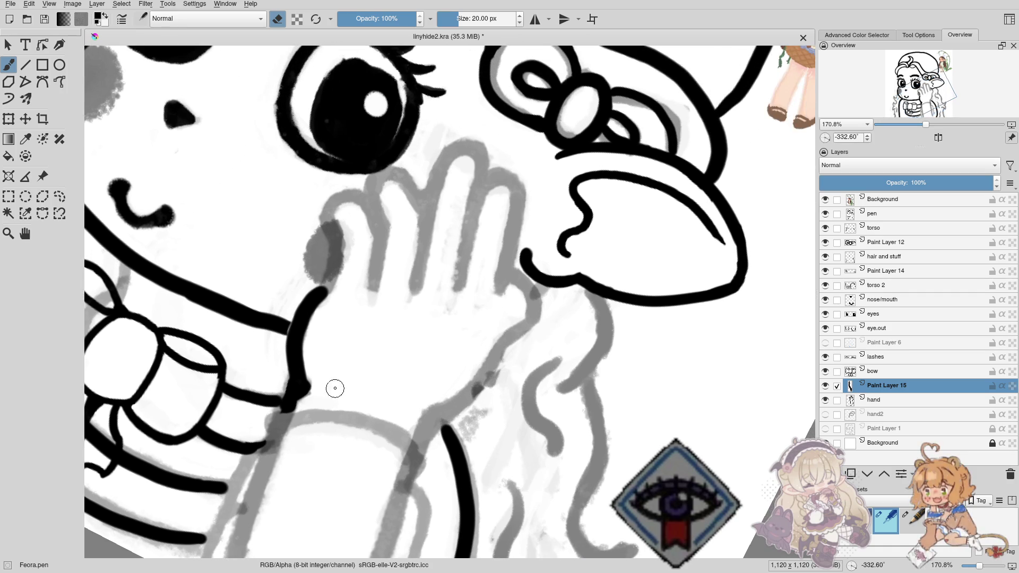
Ink the first fingertip curve and the hand's left edge down toward the wrist.
{"action": "key", "text": "e"}
{"action": "left_click_drag", "start_coordinate": [324, 219], "coordinate": [327, 215]}
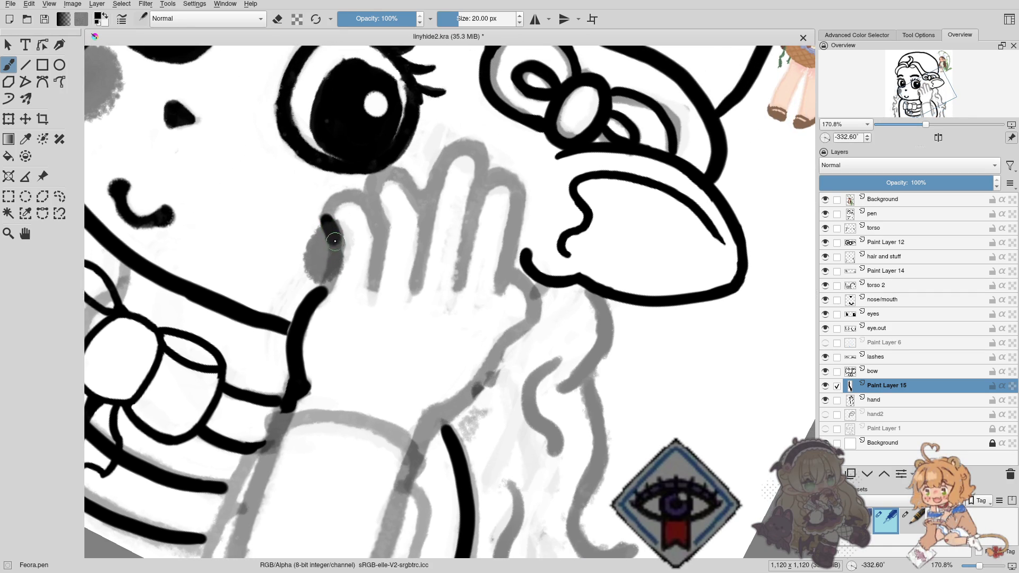
{"action": "left_click_drag", "start_coordinate": [334, 241], "coordinate": [325, 285]}
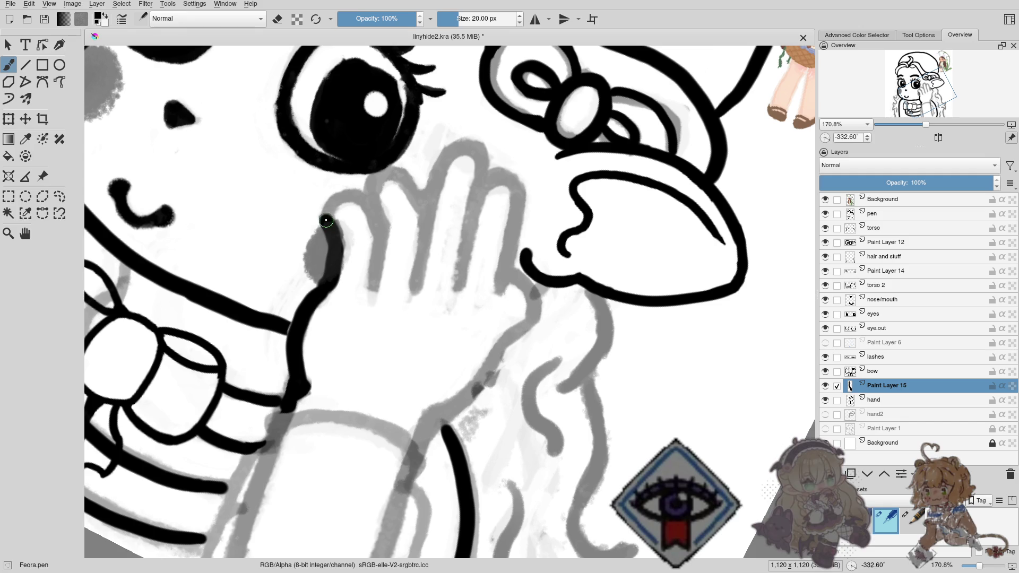
{"action": "mouse_move", "coordinate": [337, 202]}
{"action": "left_mouse_down"}
{"action": "mouse_move", "coordinate": [369, 208]}
{"action": "mouse_move", "coordinate": [308, 272]}
{"action": "left_mouse_up"}
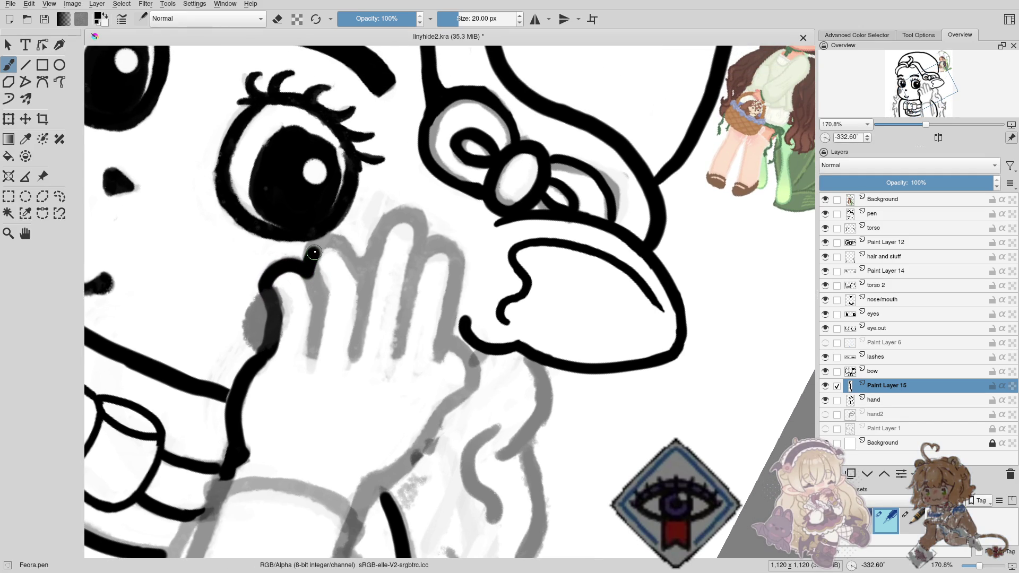
{"action": "left_click_drag", "start_coordinate": [337, 241], "coordinate": [366, 278]}
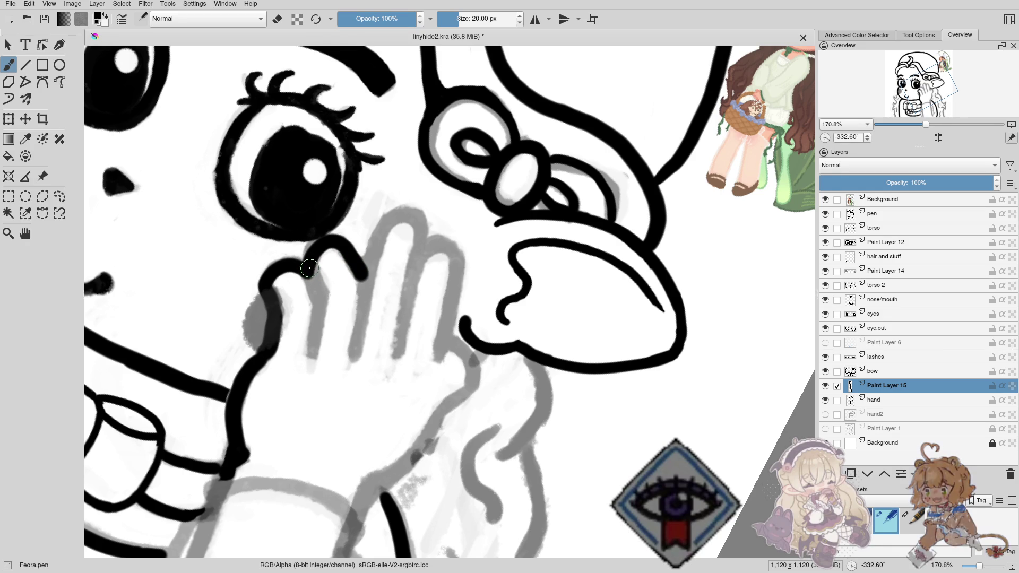
Ink the line separating the first two fingers and extend the outline toward the next fingertip.
{"action": "left_click_drag", "start_coordinate": [311, 264], "coordinate": [318, 284]}
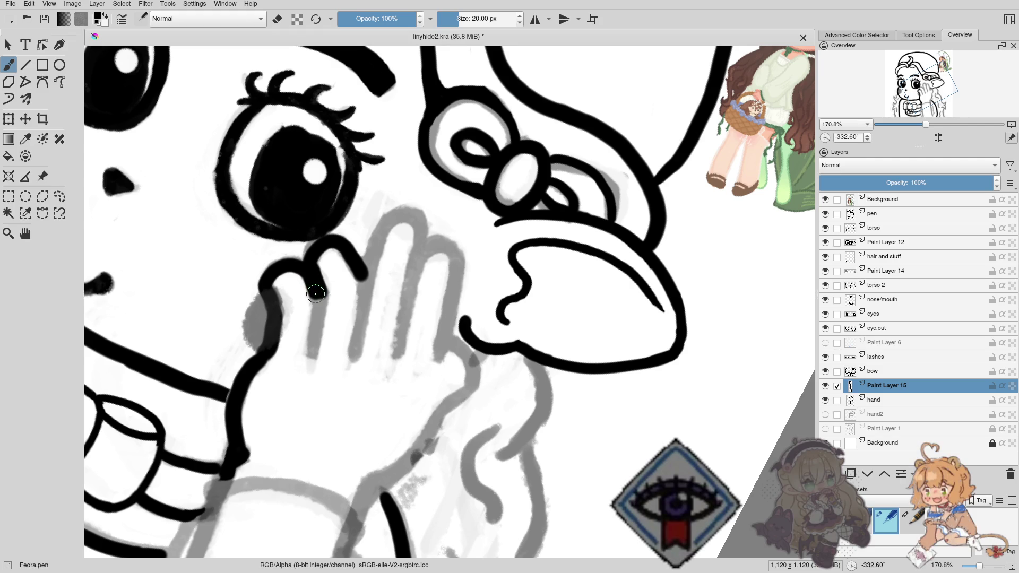
{"action": "left_click_drag", "start_coordinate": [311, 296], "coordinate": [330, 282]}
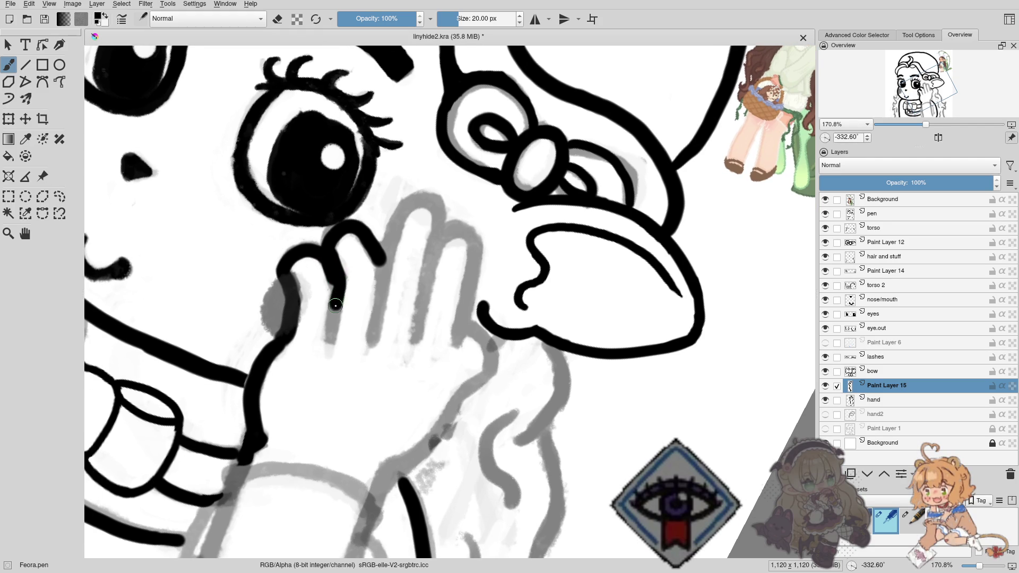
{"action": "left_click_drag", "start_coordinate": [335, 305], "coordinate": [332, 335]}
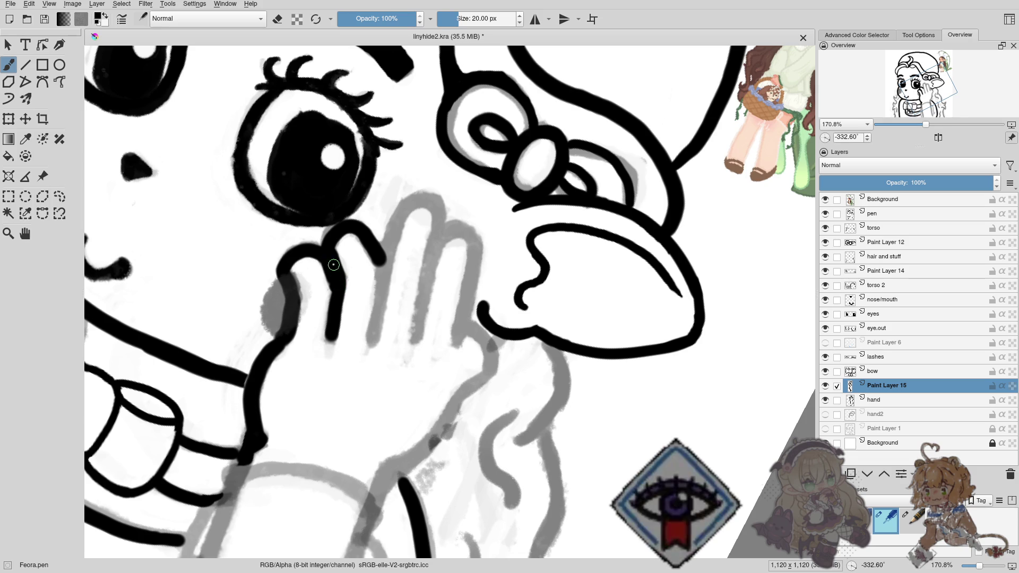
{"action": "key", "text": "e"}
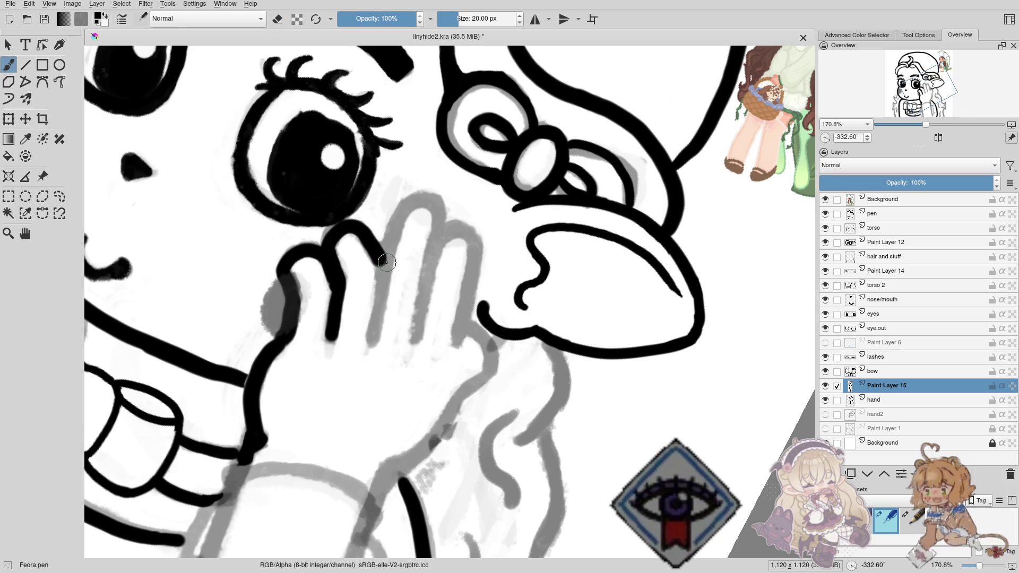
{"action": "left_click_drag", "start_coordinate": [380, 259], "coordinate": [372, 344]}
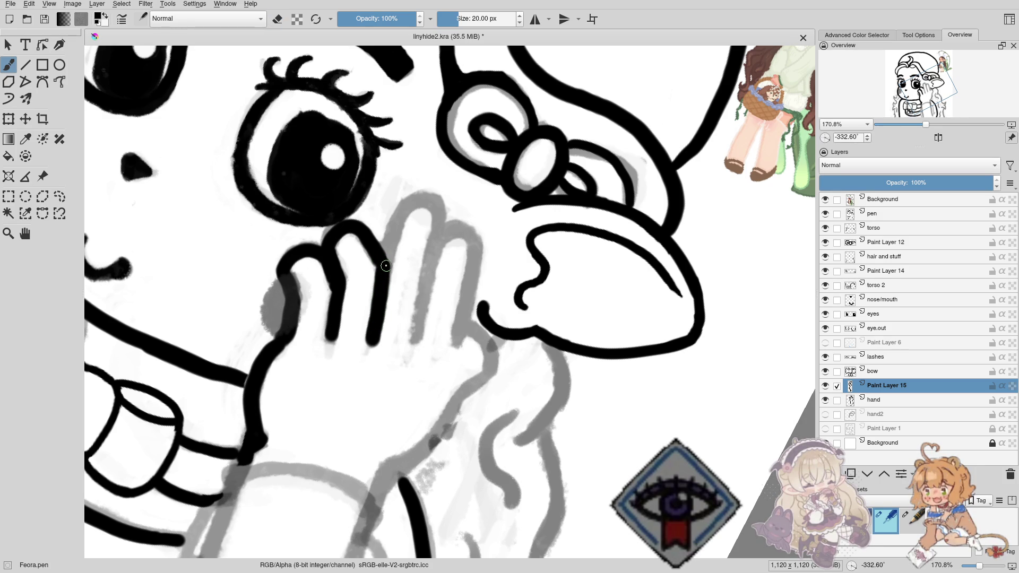
{"action": "left_click_drag", "start_coordinate": [384, 269], "coordinate": [397, 226]}
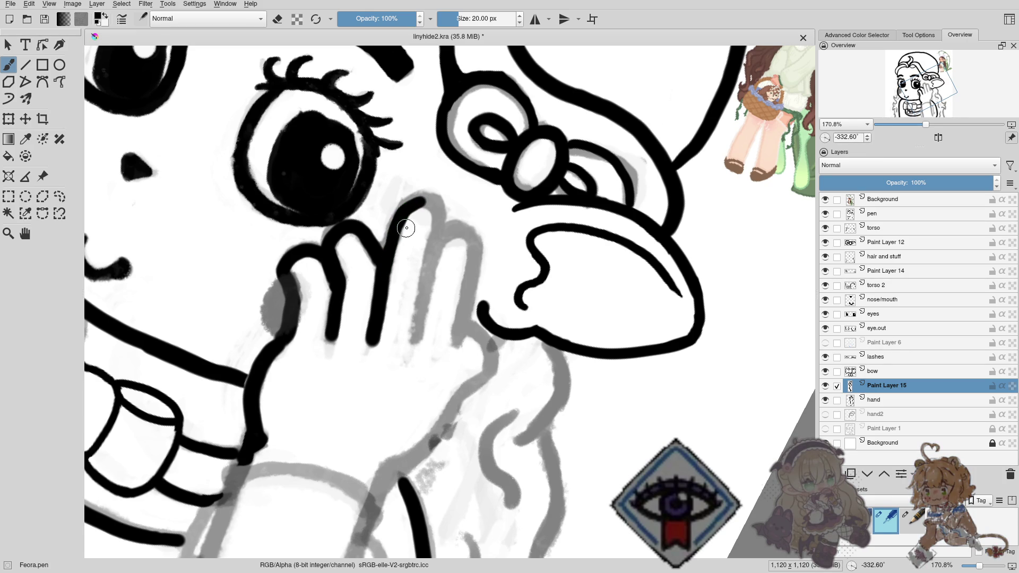
{"action": "left_click_drag", "start_coordinate": [406, 228], "coordinate": [344, 207]}
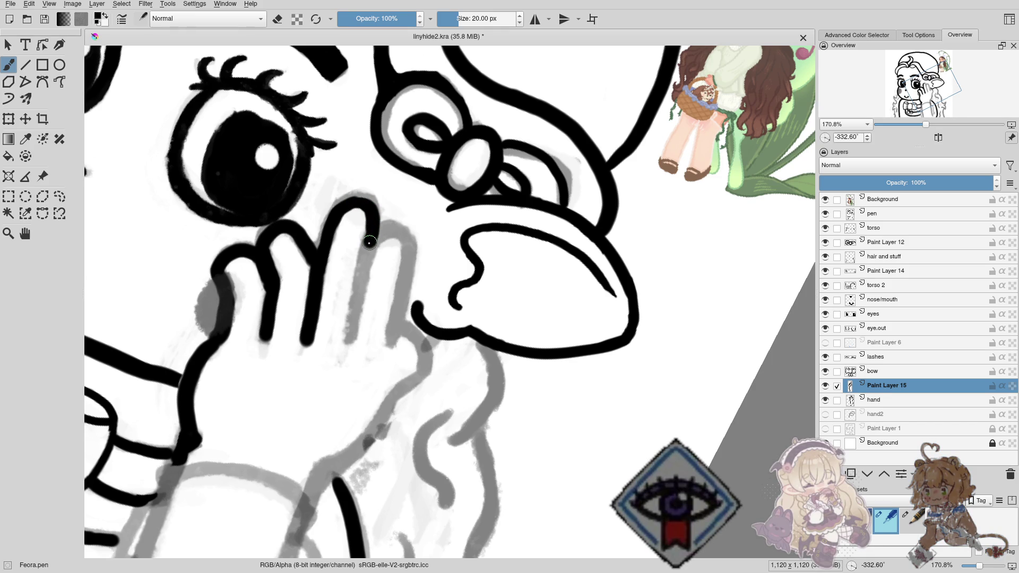
Ink the next finger's right edge, undoing twice to redraw it as a shorter stroke.
{"action": "left_click_drag", "start_coordinate": [369, 243], "coordinate": [351, 338]}
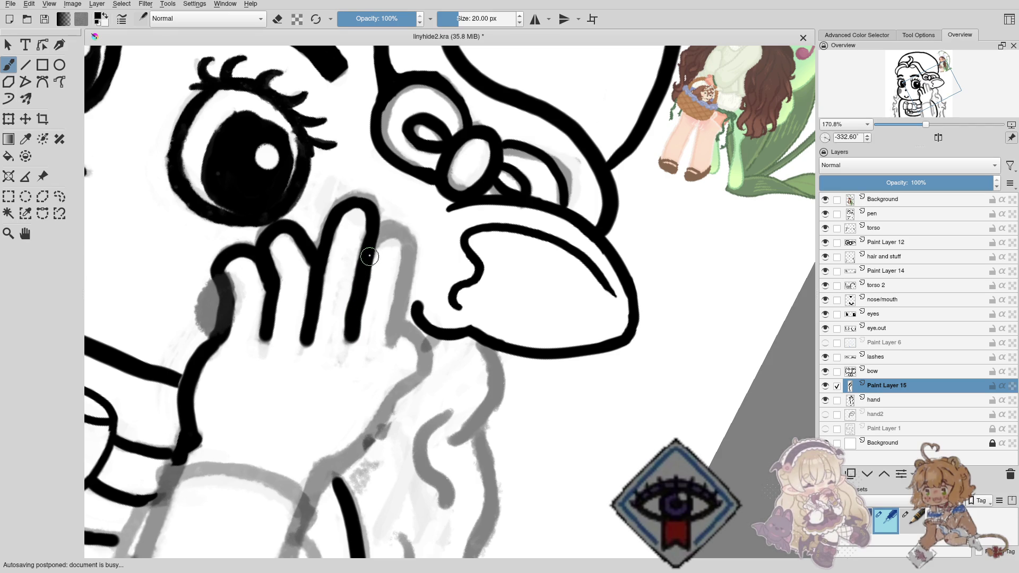
{"action": "key", "text": "ctrl+z"}
{"action": "key", "text": "ctrl+z"}
{"action": "left_click_drag", "start_coordinate": [369, 248], "coordinate": [350, 334]}
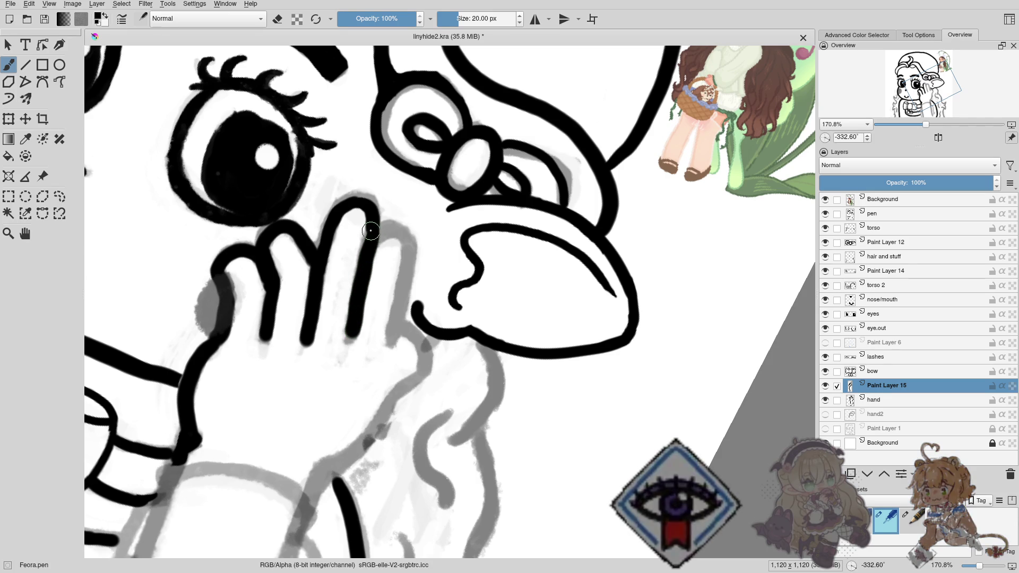
{"action": "key", "text": "ctrl+z"}
{"action": "left_click_drag", "start_coordinate": [372, 215], "coordinate": [350, 339]}
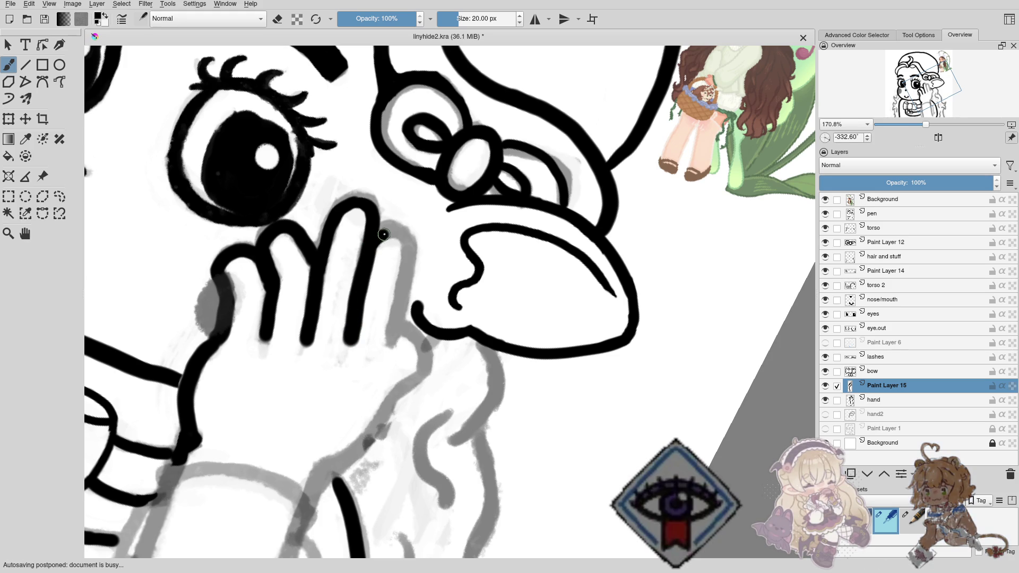
Carry the outline right over the fingertip and down the hand's side to the wrist.
{"action": "left_click_drag", "start_coordinate": [382, 229], "coordinate": [416, 260]}
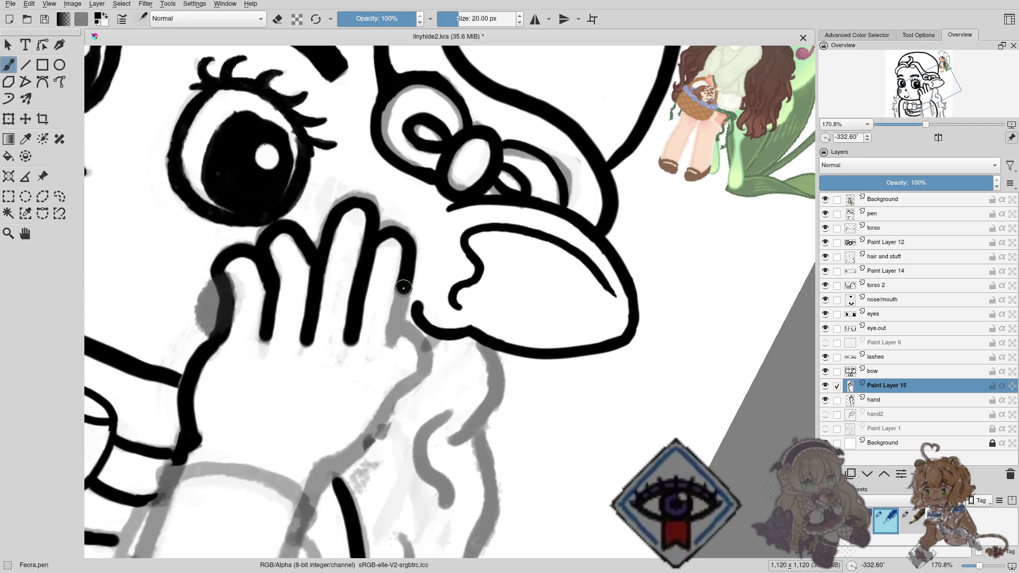
{"action": "mouse_move", "coordinate": [403, 288]}
{"action": "left_mouse_down"}
{"action": "mouse_move", "coordinate": [394, 340]}
{"action": "mouse_move", "coordinate": [397, 330]}
{"action": "left_mouse_up"}
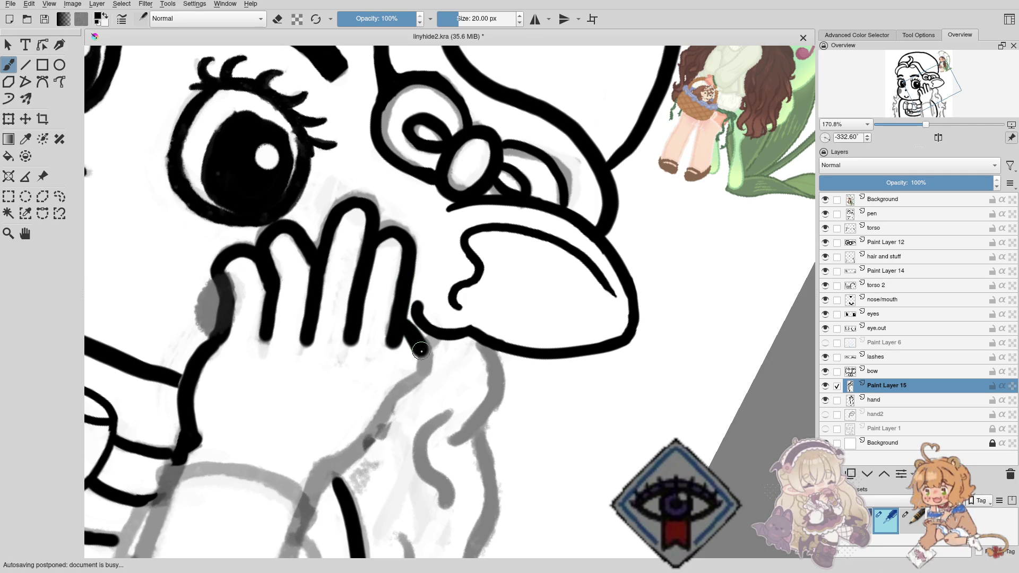
{"action": "mouse_move", "coordinate": [425, 366]}
{"action": "left_mouse_down"}
{"action": "mouse_move", "coordinate": [419, 374]}
{"action": "mouse_move", "coordinate": [463, 283]}
{"action": "mouse_move", "coordinate": [436, 328]}
{"action": "left_mouse_up"}
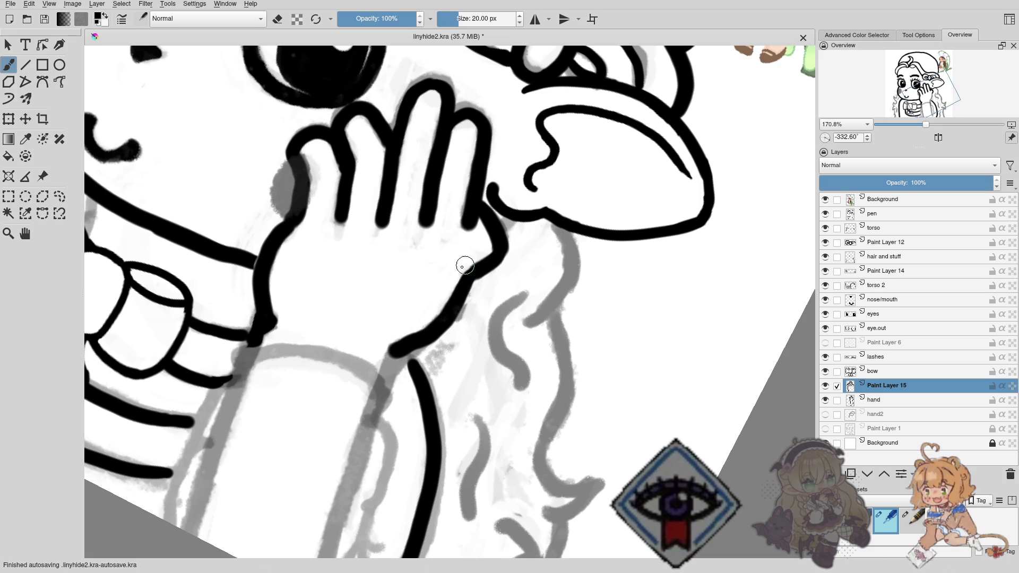
{"action": "left_click_drag", "start_coordinate": [374, 310], "coordinate": [467, 287]}
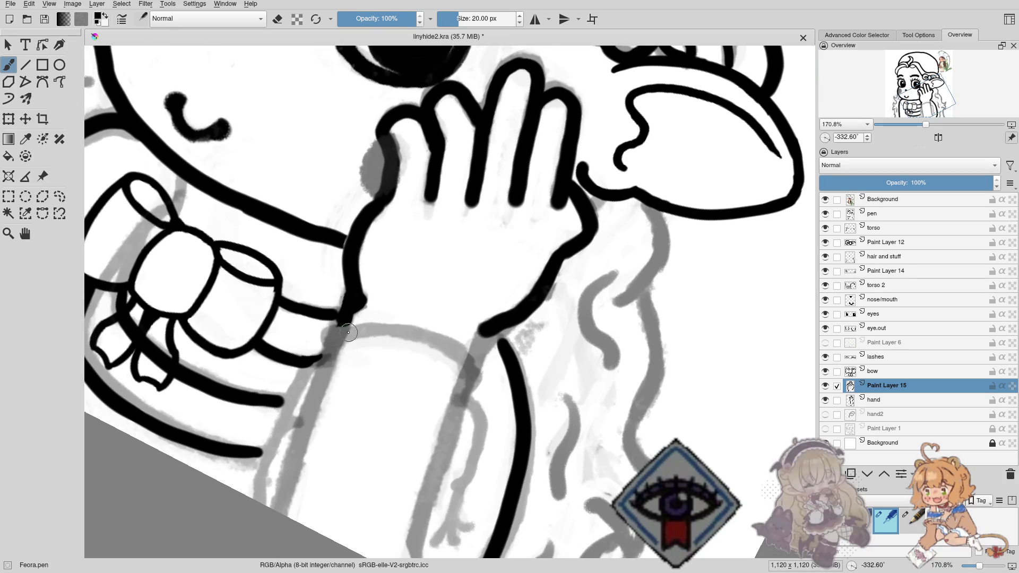
{"action": "left_click_drag", "start_coordinate": [493, 327], "coordinate": [477, 349]}
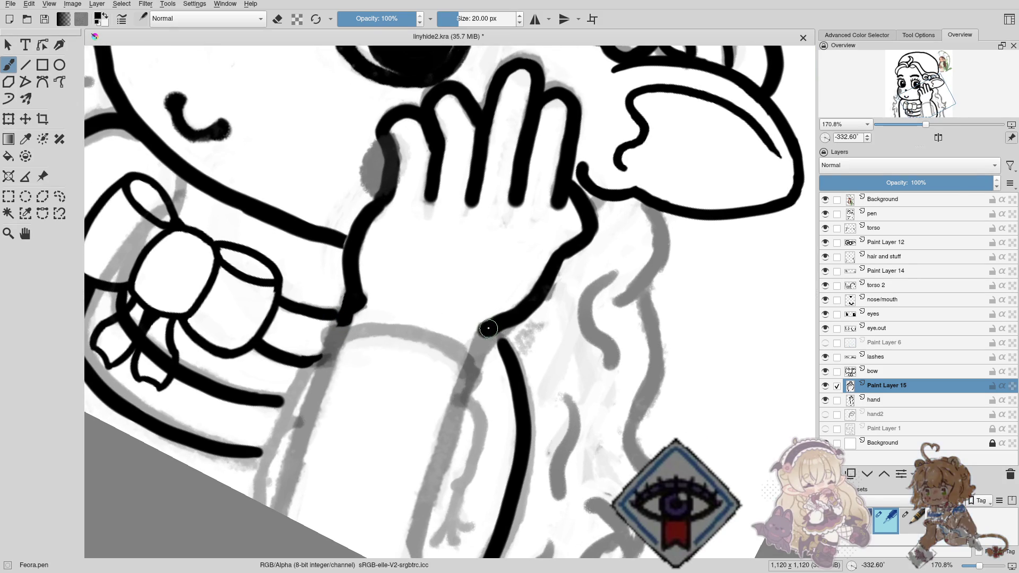